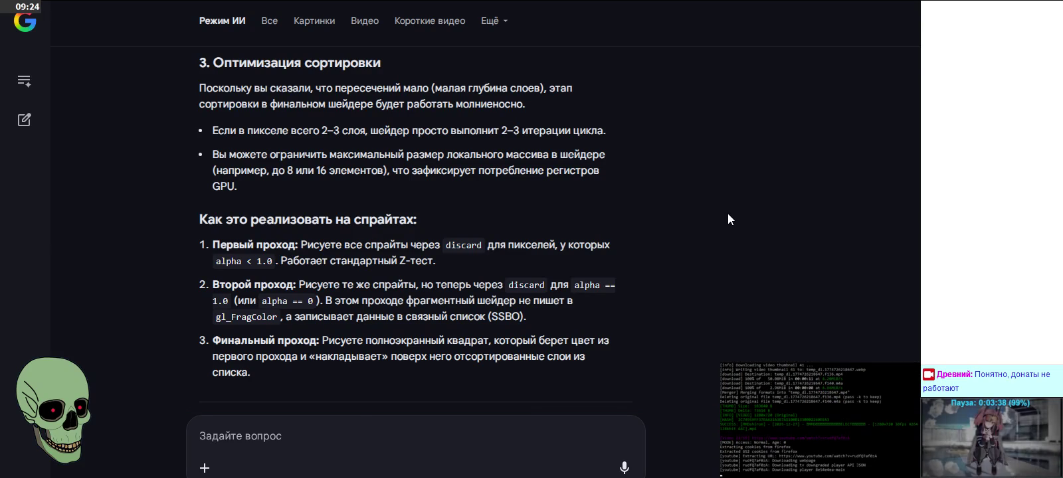
Step: Highlight the first and second pass step descriptions in the AI Mode answer
scroll(727, 213, down, 1)
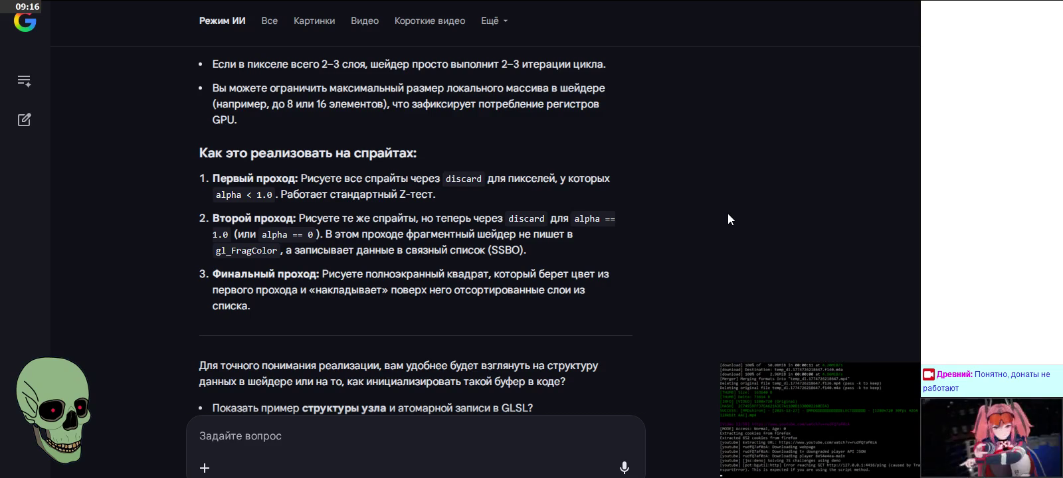
drag(213, 178, 483, 198)
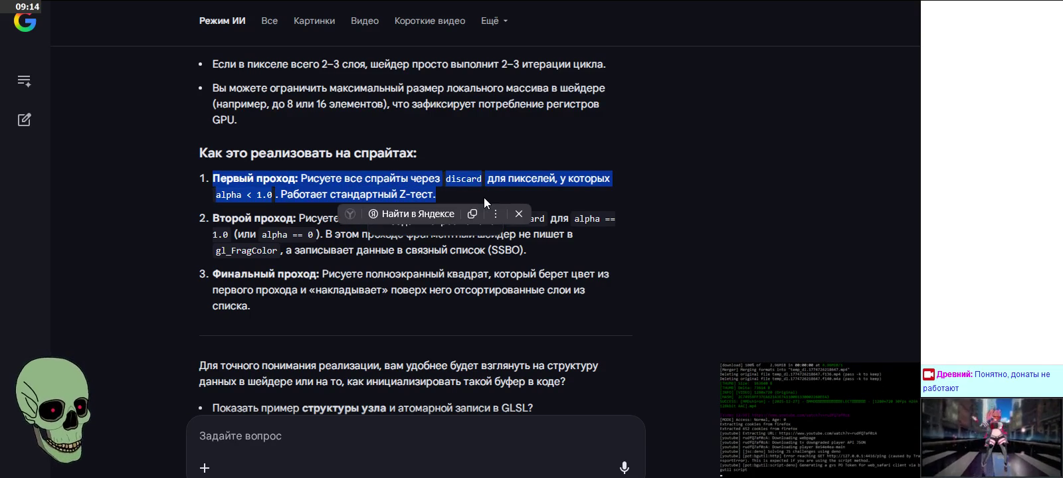
click(484, 188)
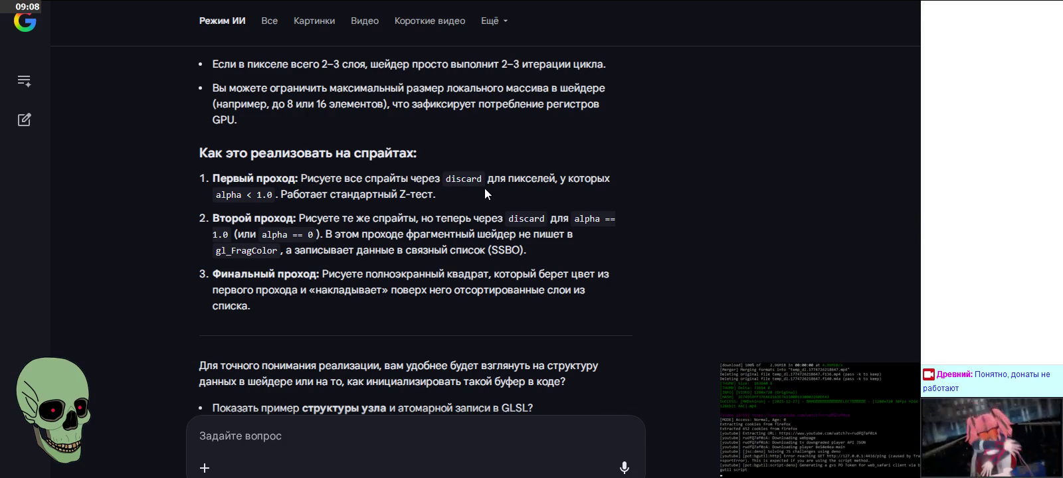
scroll(484, 188, down, 2)
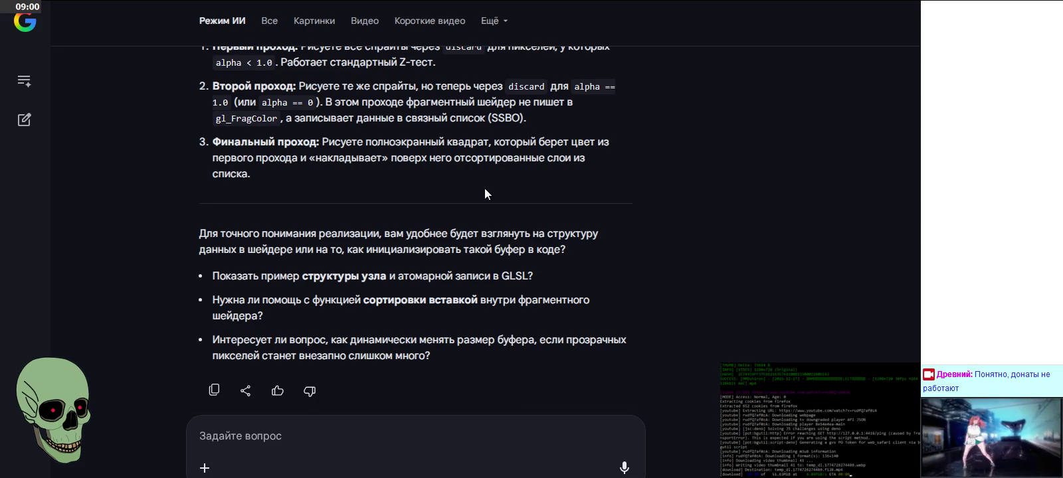
scroll(484, 188, up, 1)
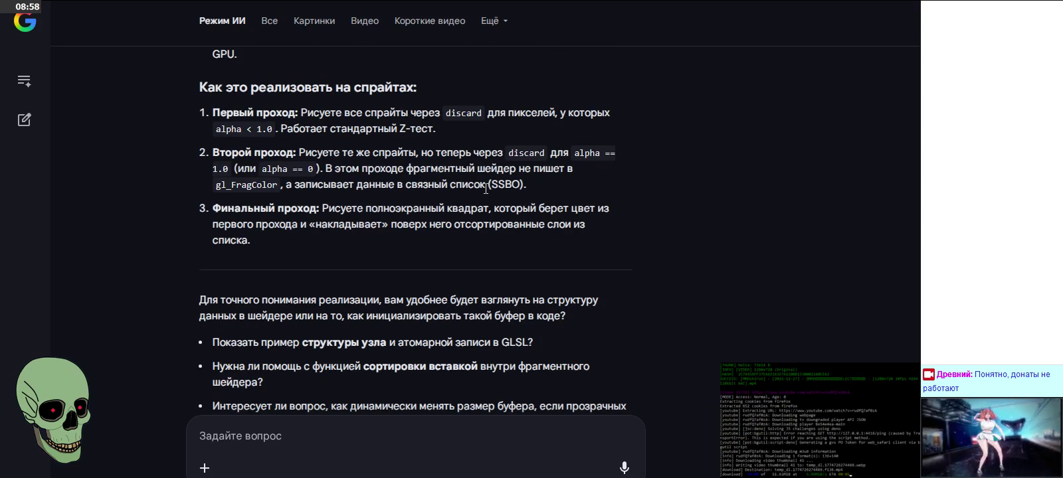
drag(550, 188, 204, 159)
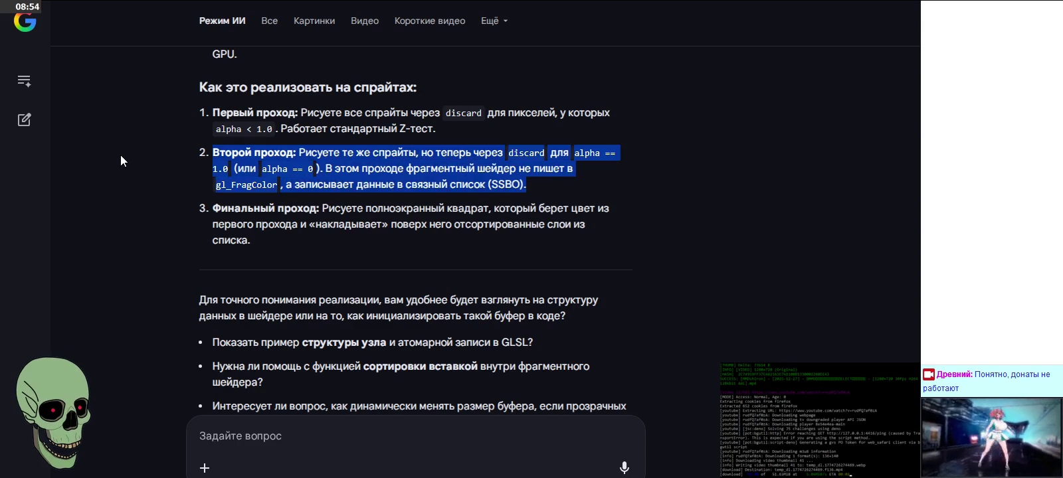
click(300, 232)
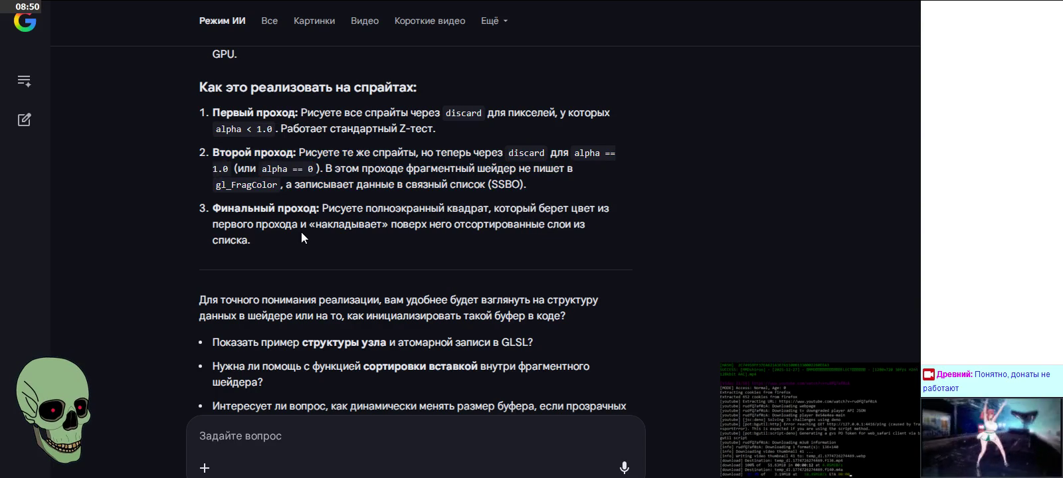
Step: Scroll through the answer and highlight the three listed steps
scroll(318, 231, up, 4)
scroll(569, 176, up, 3)
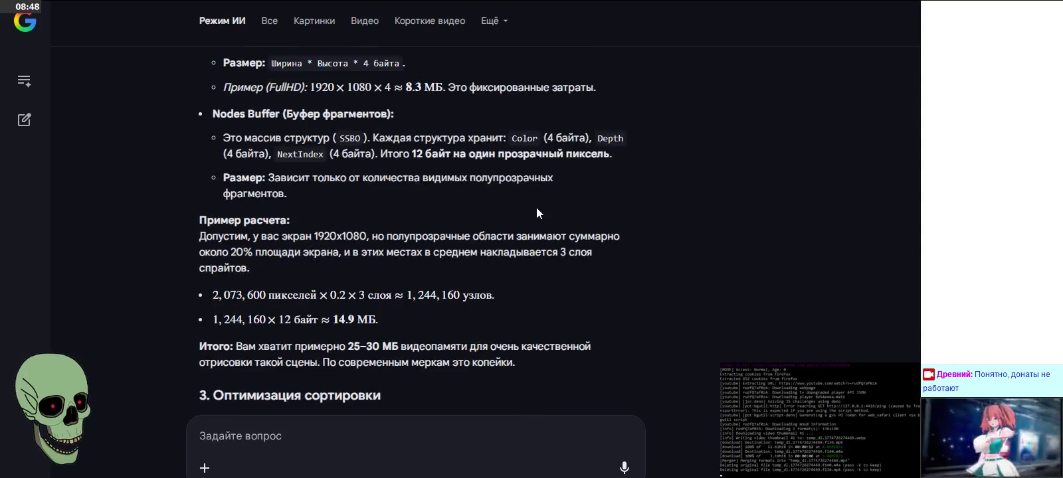
scroll(601, 196, up, 2)
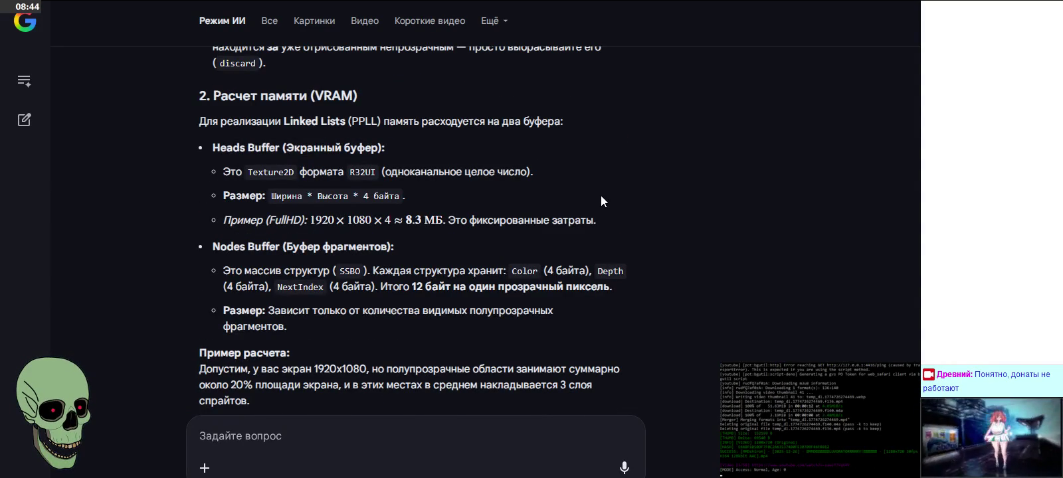
scroll(601, 196, down, 2)
scroll(600, 195, down, 5)
scroll(601, 195, down, 1)
scroll(601, 195, down, 1)
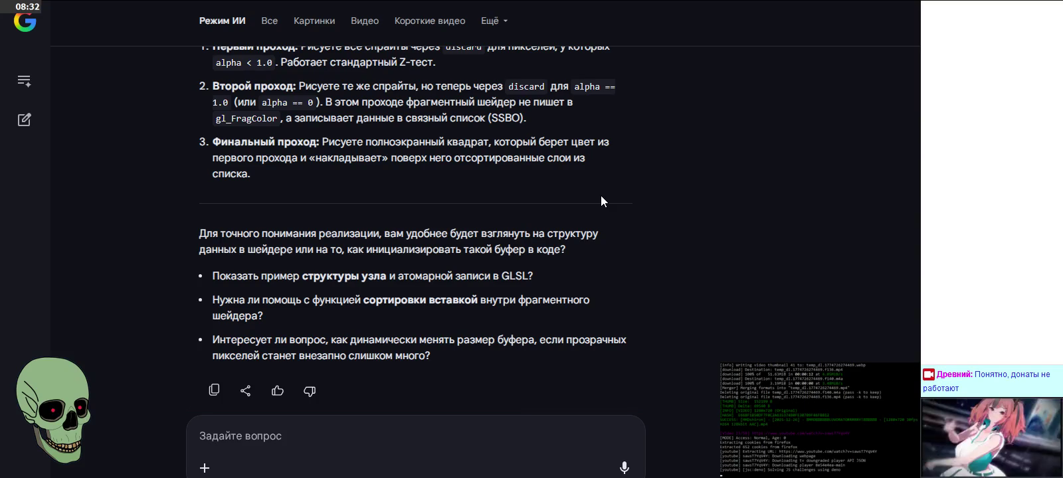
scroll(601, 197, up, 1)
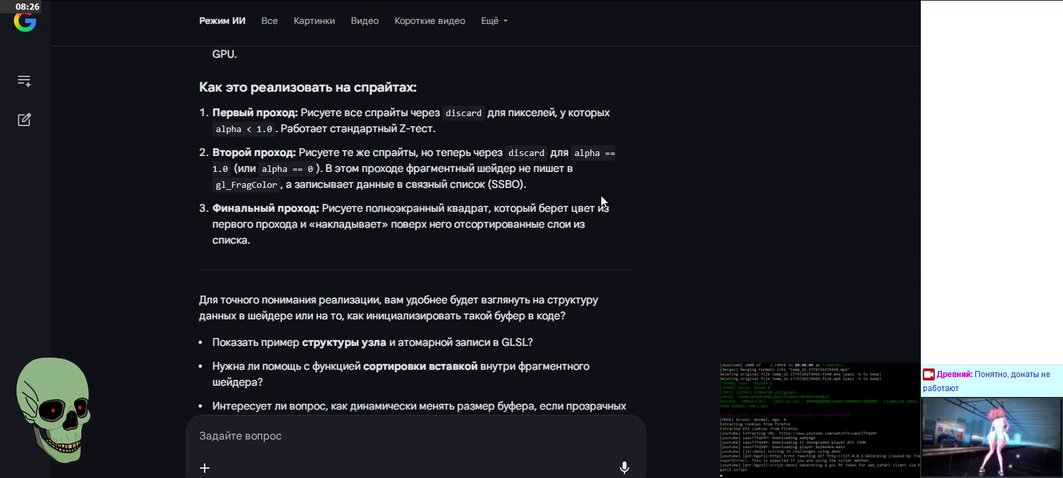
scroll(601, 195, up, 4)
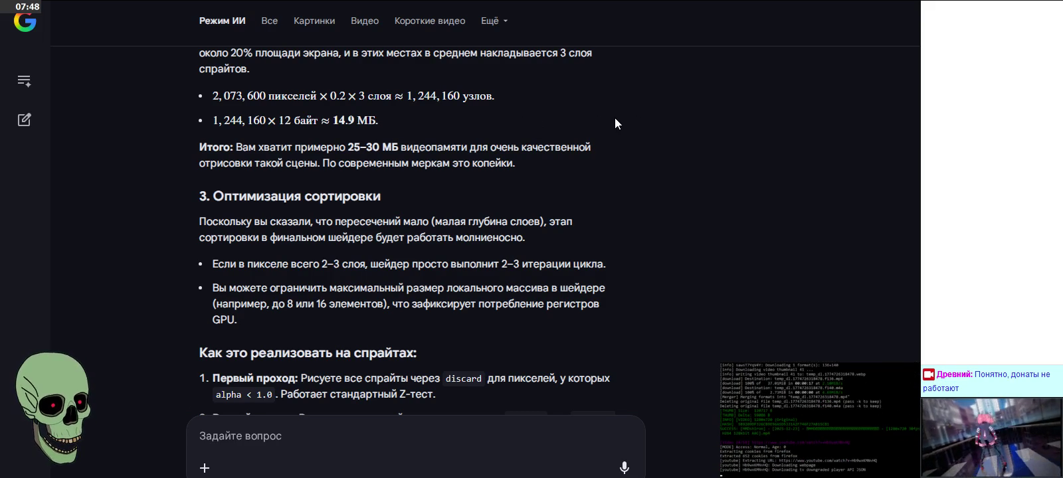
scroll(615, 118, down, 5)
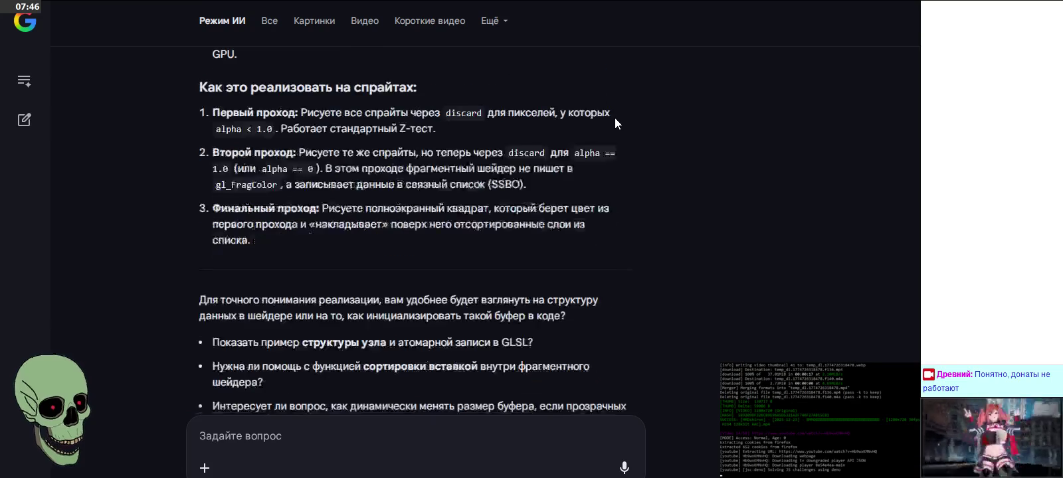
scroll(235, 157, up, 1)
mouse_move(344, 233)
mouse_down()
mouse_move(173, 139)
mouse_move(200, 110)
mouse_up()
click(789, 196)
Step: Expand the earlier sprite pixel depth and transparency question and read it in full
scroll(744, 197, up, 4)
scroll(744, 197, up, 4)
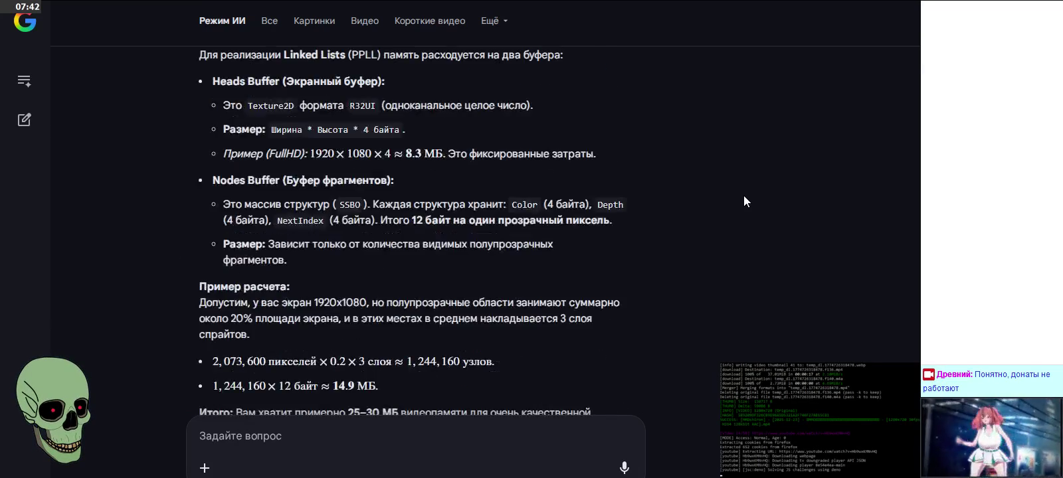
scroll(744, 197, up, 4)
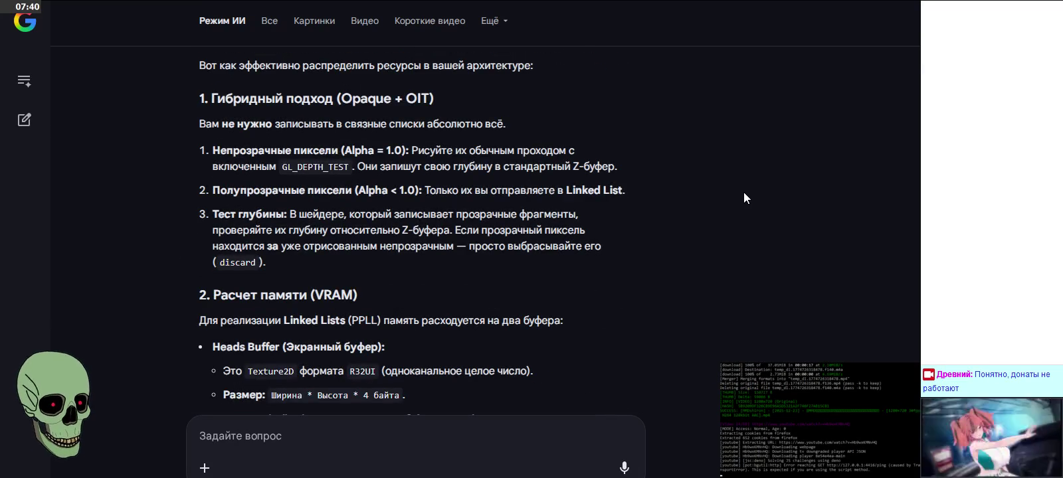
scroll(743, 192, up, 2)
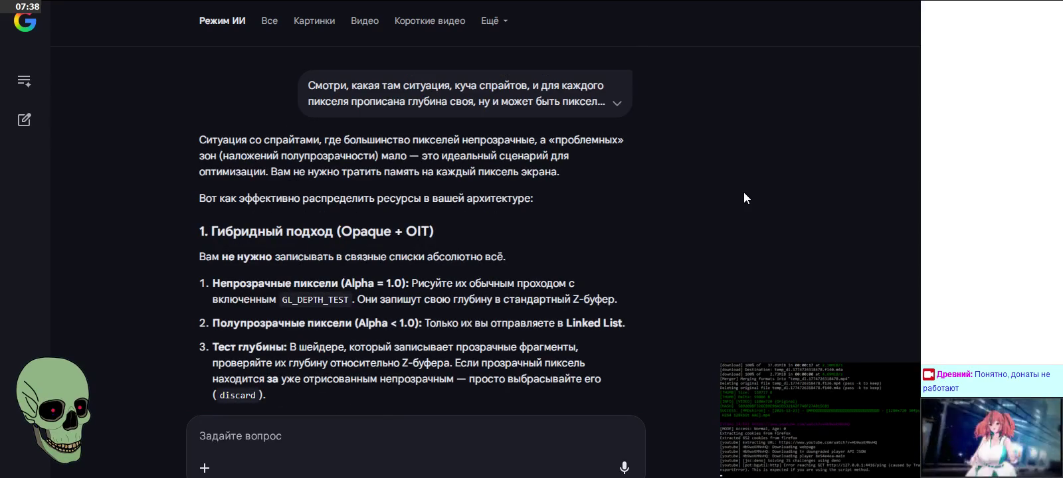
click(618, 105)
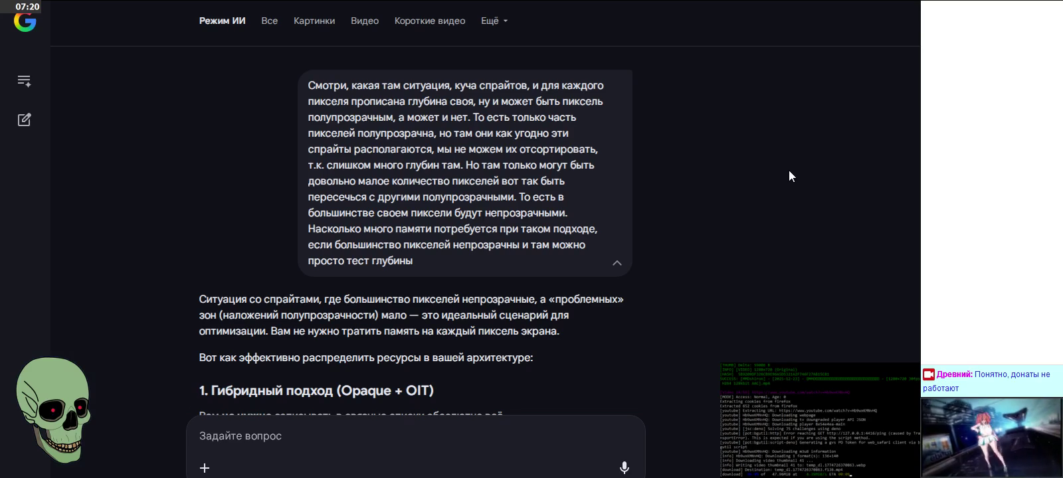
scroll(789, 172, down, 1)
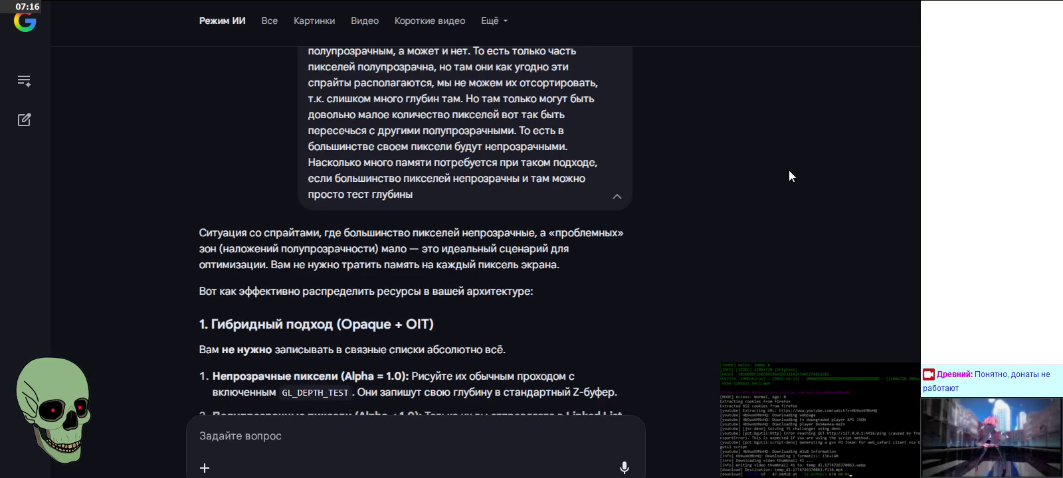
scroll(790, 171, down, 2)
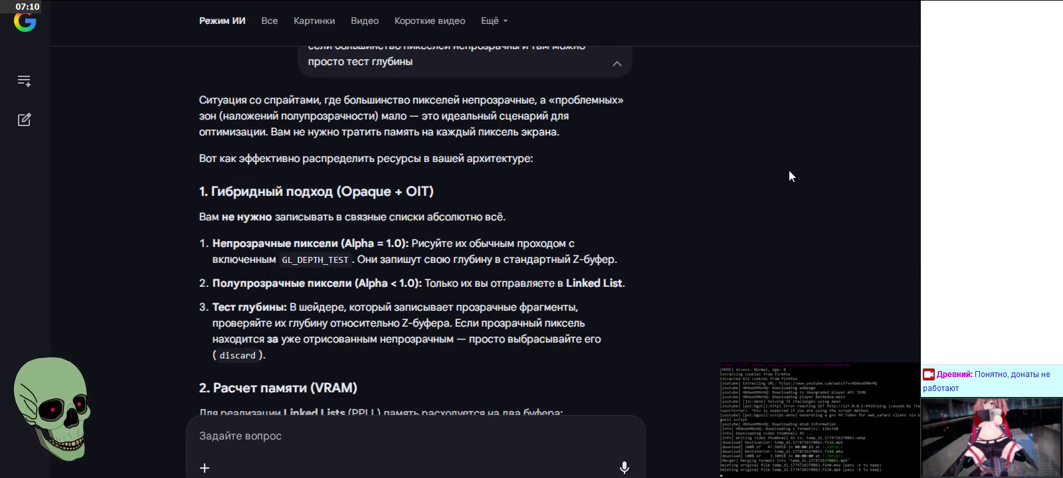
scroll(789, 170, down, 2)
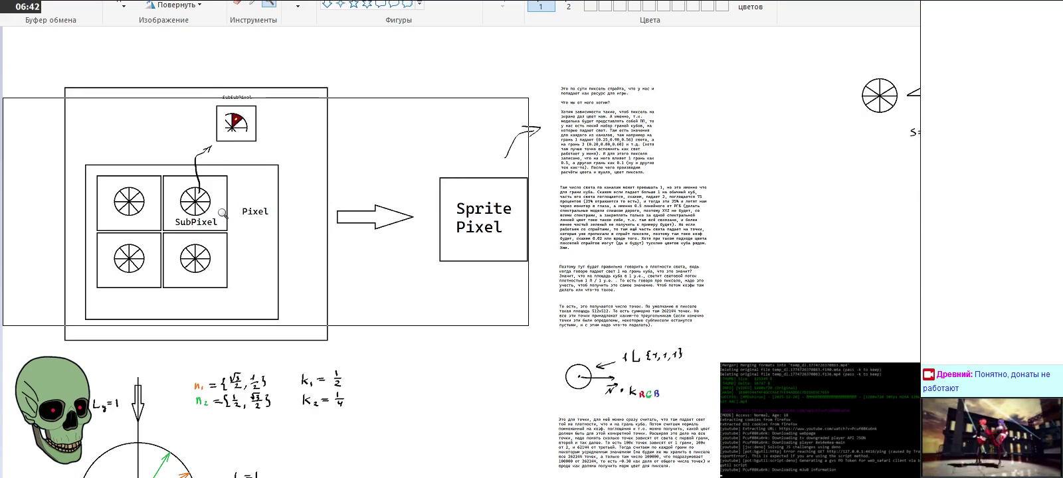
Step: Scroll to the lighting formulas and place Calculator beside them, cleared to 0
scroll(254, 222, down, 4)
scroll(265, 221, down, 6)
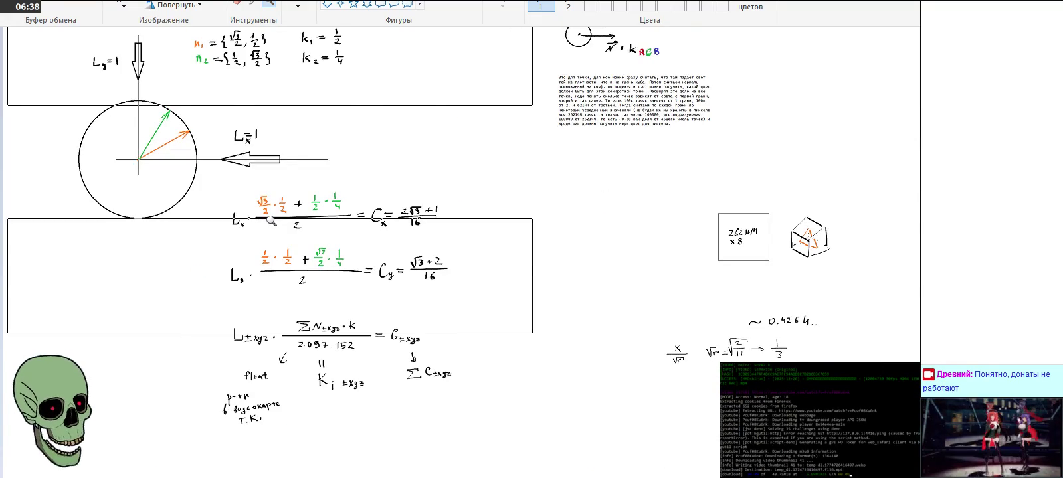
scroll(271, 221, down, 3)
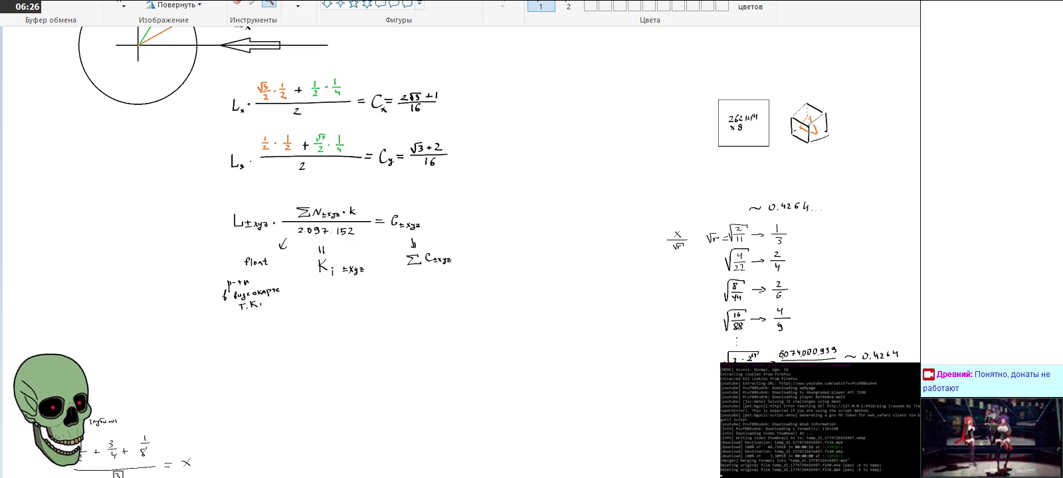
drag(611, 178, 359, 184)
click(517, 273)
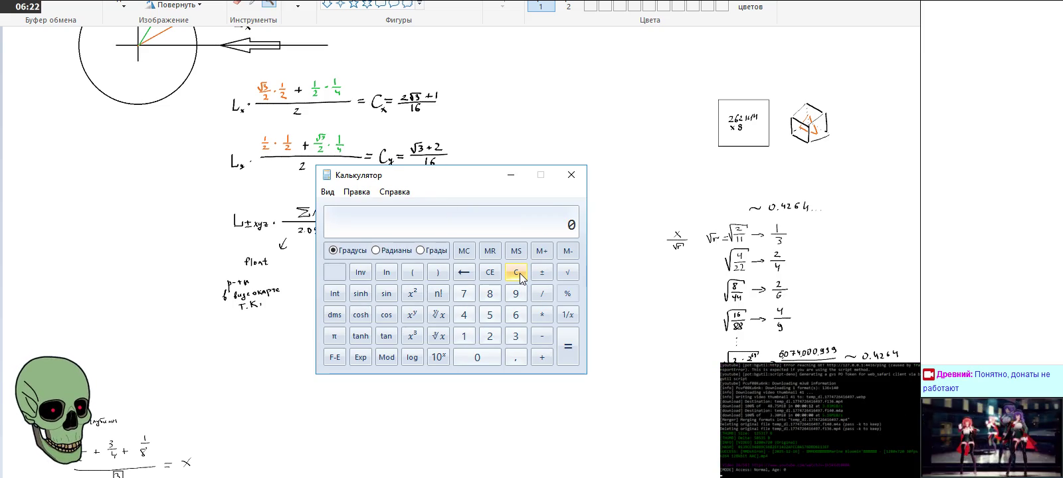
Step: Compute 2 to the 16th power, giving 65536
click(489, 337)
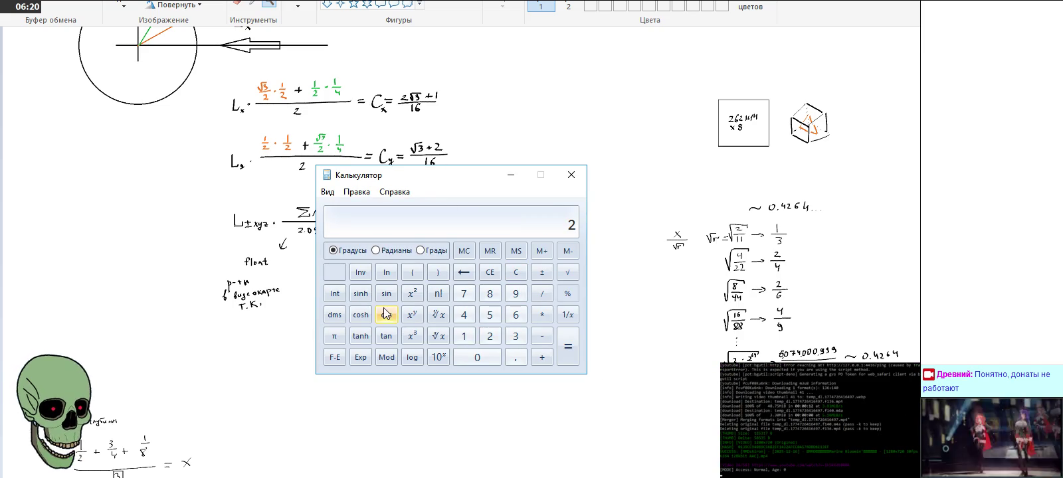
click(412, 315)
click(464, 337)
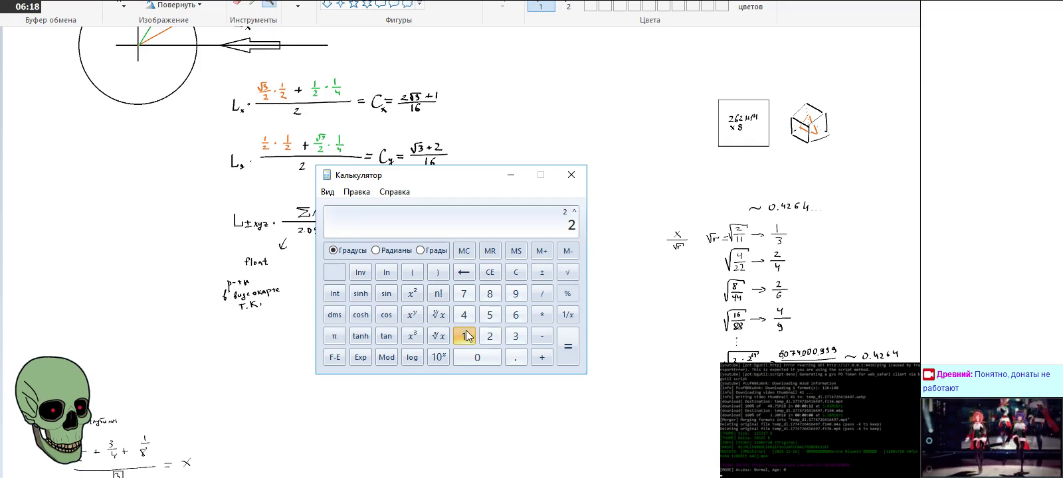
click(515, 315)
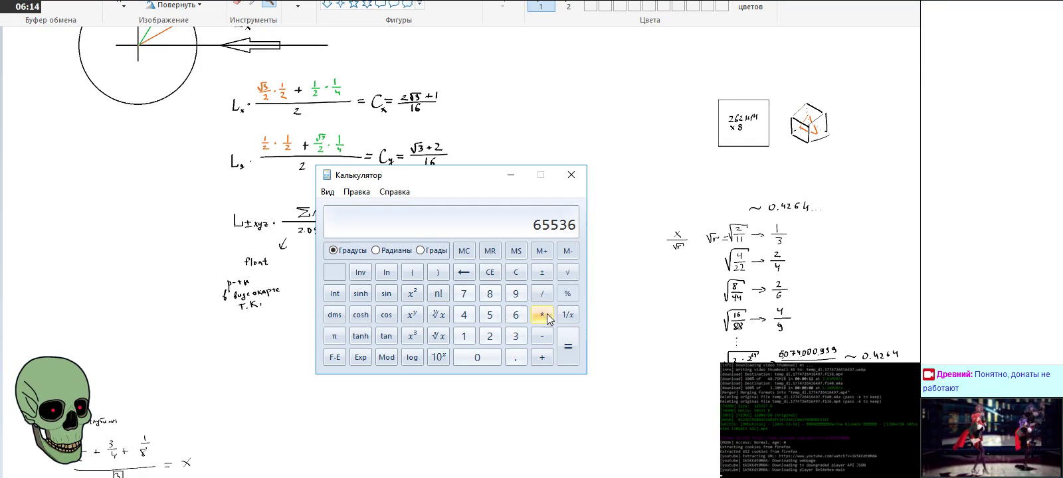
Step: Compute 2 to the 24th power, giving 16777216, and close Calculator
click(515, 272)
click(488, 336)
click(412, 315)
click(490, 336)
click(464, 315)
click(568, 346)
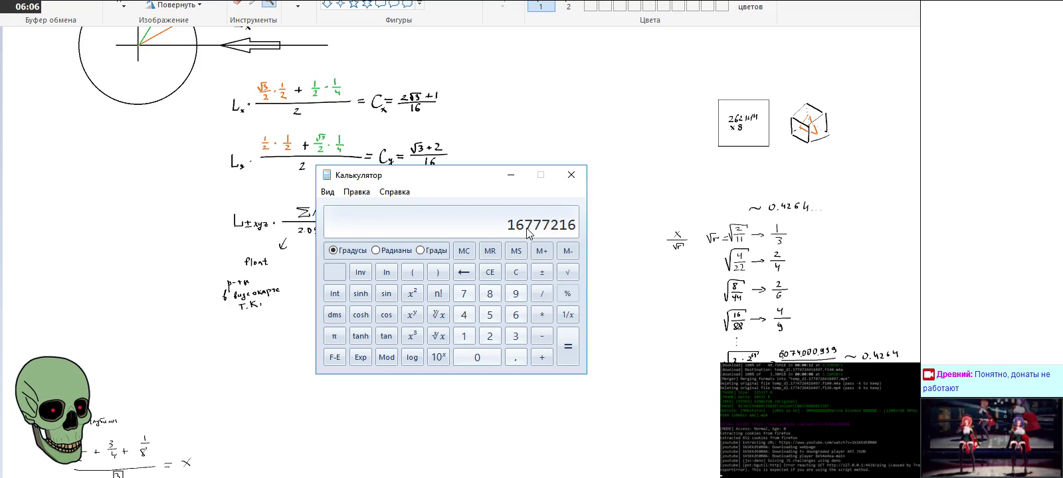
click(572, 174)
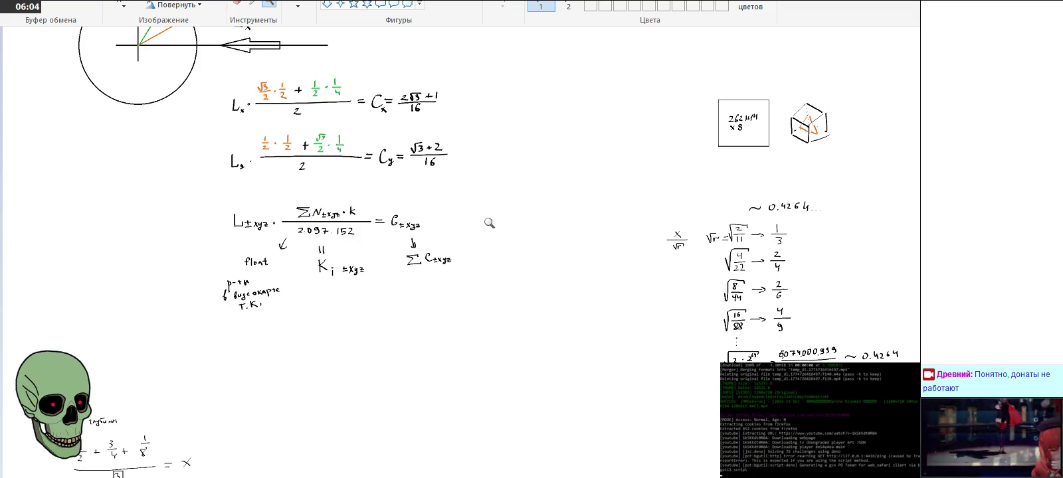
Step: Zoom in on the lower notes and handwrite '3 байта' beside the видеокарте remark
click(356, 245)
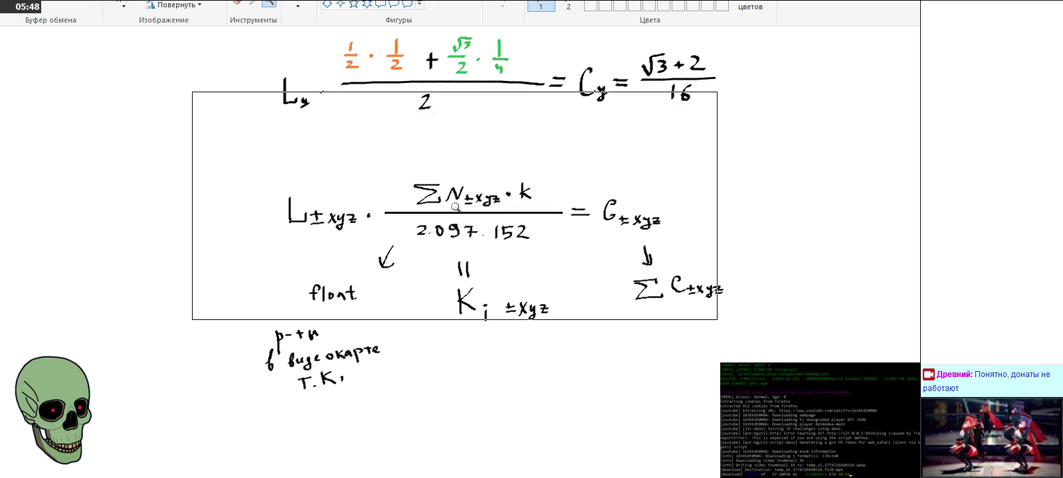
scroll(455, 207, down, 3)
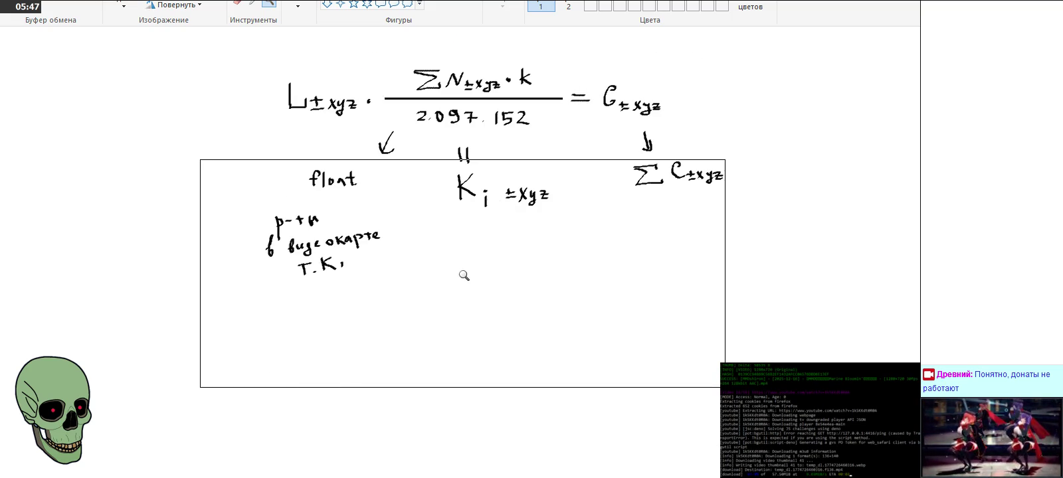
click(500, 318)
mouse_move(422, 195)
mouse_down()
mouse_move(442, 197)
mouse_move(433, 221)
mouse_move(469, 216)
mouse_up()
mouse_move(462, 187)
mouse_down()
mouse_move(498, 189)
mouse_move(511, 219)
mouse_move(535, 219)
mouse_move(534, 196)
mouse_move(552, 218)
mouse_up()
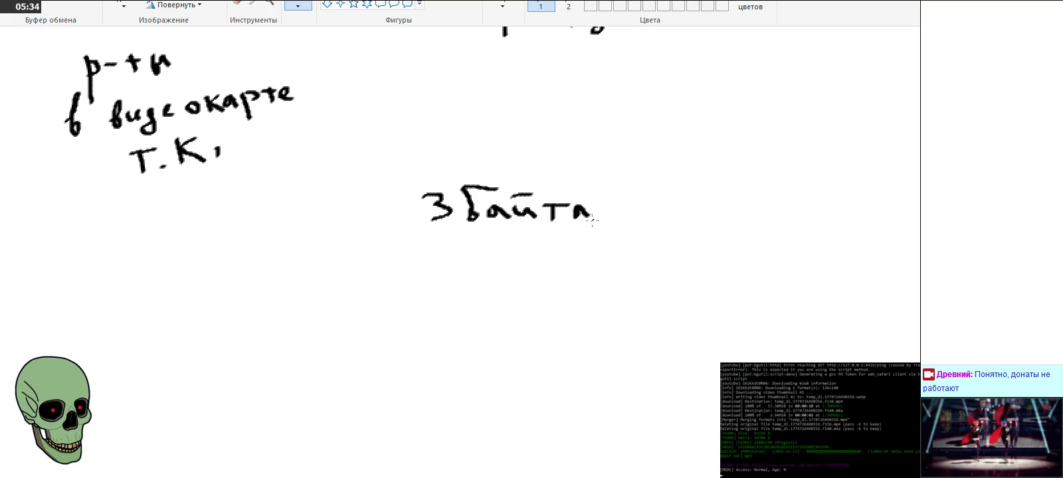
Step: Handwrite 'на хр-ие числа точек' after '3 байта', undoing one mis-drawn letter
drag(642, 191, 641, 211)
mouse_move(641, 202)
mouse_down()
mouse_move(664, 211)
mouse_move(686, 193)
mouse_move(699, 206)
mouse_up()
mouse_move(457, 242)
mouse_down()
mouse_move(476, 260)
mouse_move(549, 236)
mouse_move(553, 249)
mouse_up()
mouse_move(556, 247)
mouse_down()
mouse_move(563, 237)
mouse_move(571, 251)
mouse_up()
drag(476, 283, 481, 296)
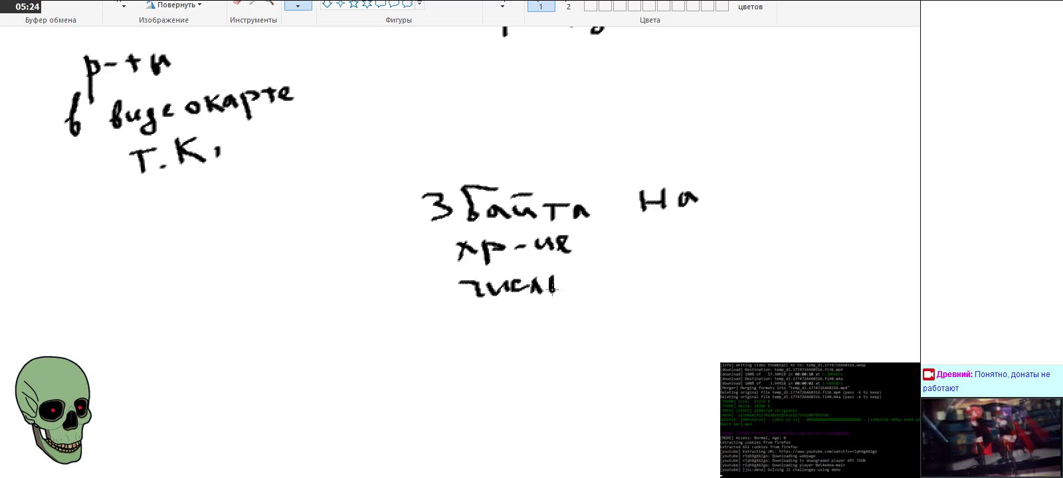
drag(551, 289, 564, 294)
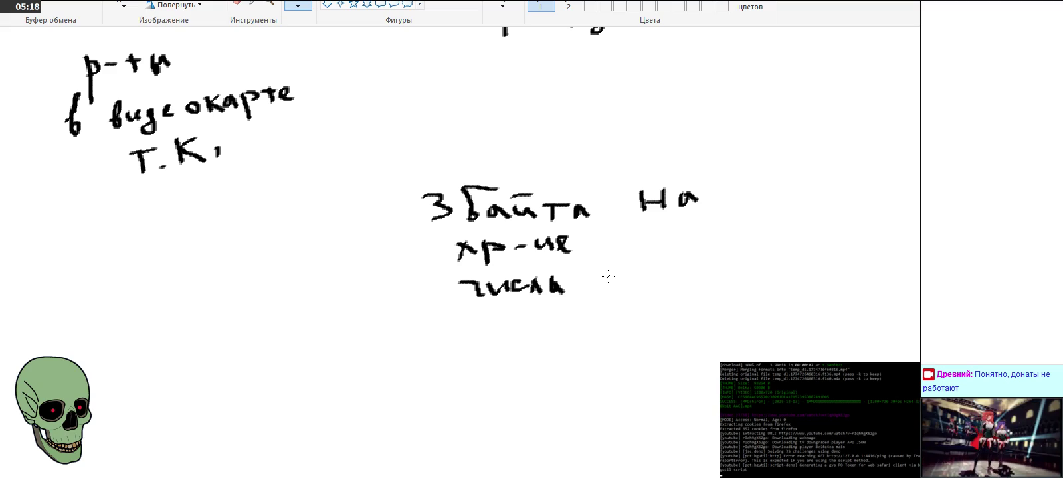
mouse_move(608, 272)
mouse_down()
mouse_move(625, 293)
mouse_move(628, 268)
mouse_move(696, 268)
mouse_move(712, 281)
mouse_up()
key(ctrl+z)
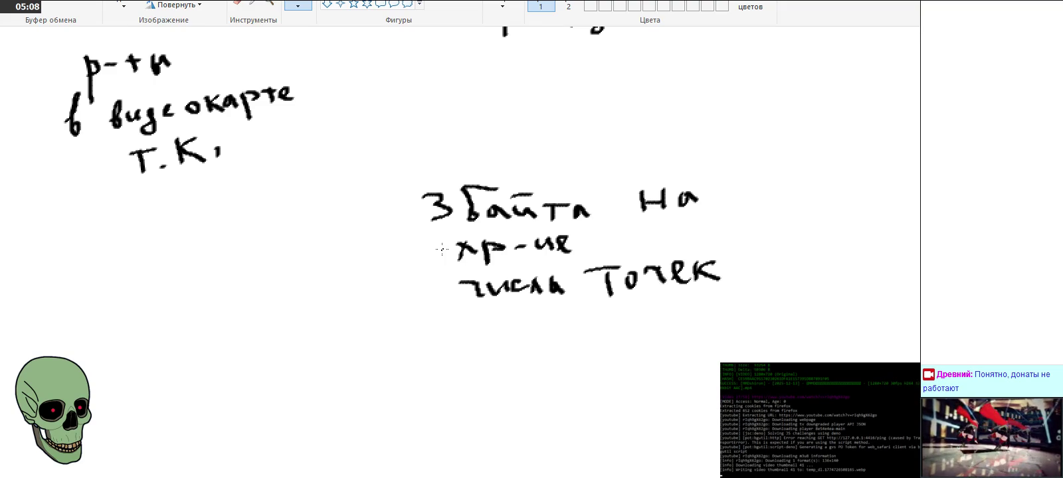
scroll(386, 310, up, 3)
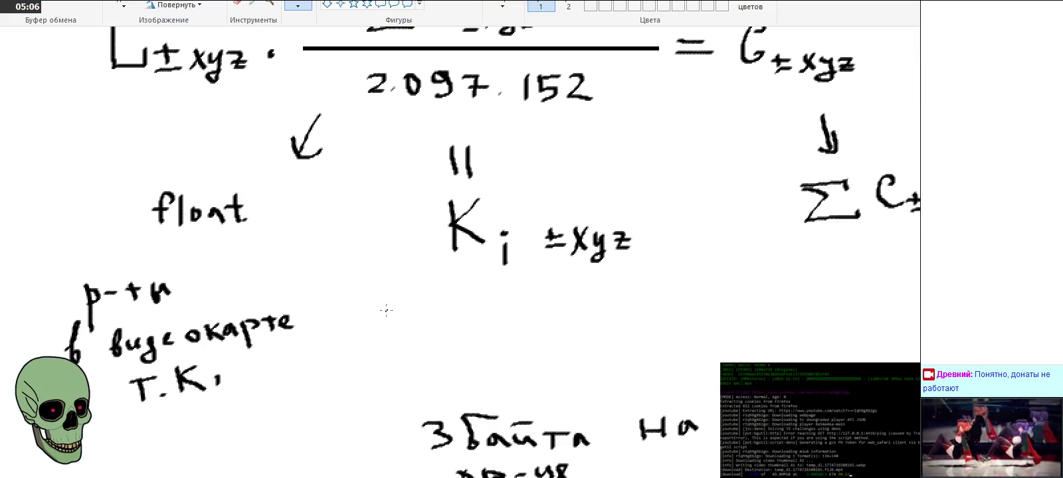
Step: Copy 2.097.152 from the formula and paste it below the byte note
click(124, 6)
drag(355, 59, 612, 120)
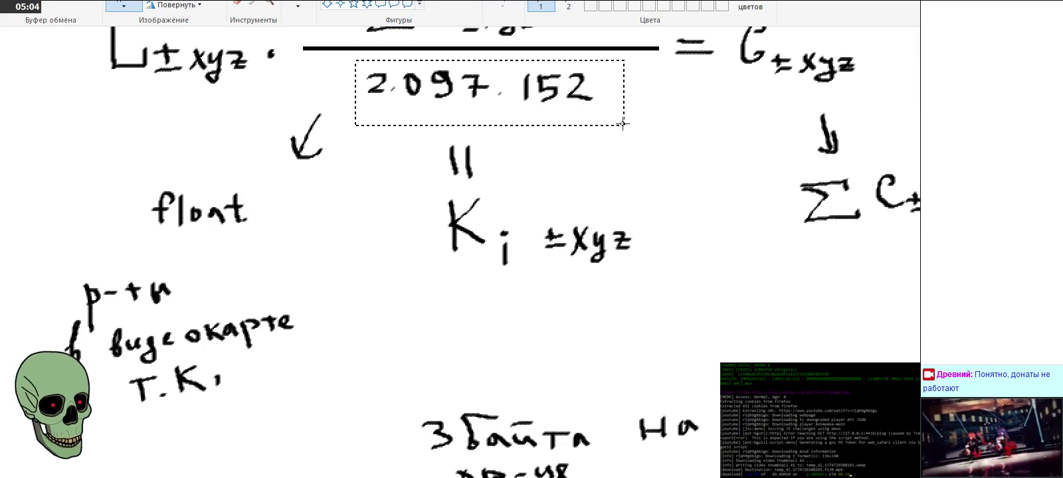
right_click(575, 100)
click(605, 122)
scroll(543, 195, down, 3)
scroll(473, 244, down, 2)
right_click(374, 231)
click(415, 275)
drag(200, 75, 423, 266)
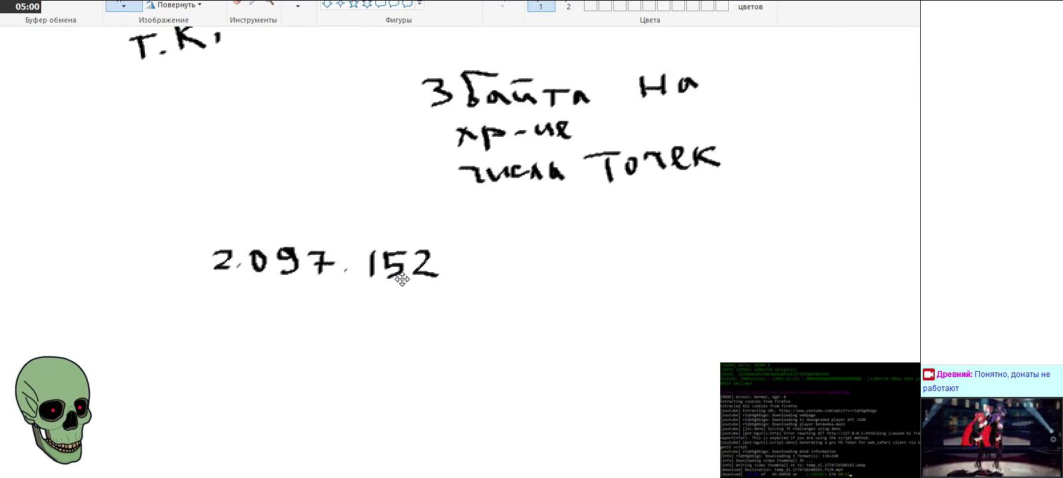
click(552, 296)
Step: Draw a division slash and paste a second 2.097.152 after it
click(297, 6)
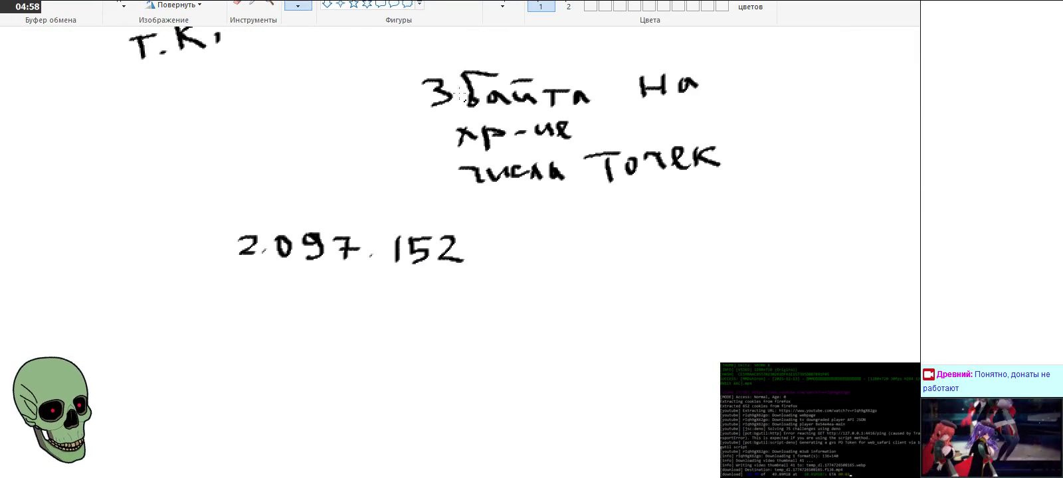
drag(526, 225, 490, 268)
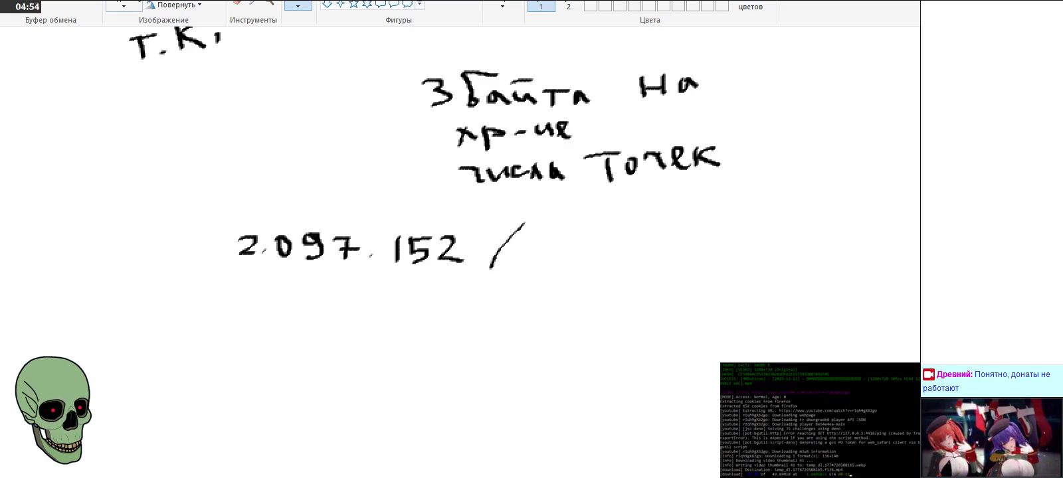
click(121, 4)
right_click(442, 225)
click(468, 266)
mouse_move(133, 60)
mouse_down()
mouse_move(687, 217)
mouse_move(673, 256)
mouse_up()
click(296, 252)
Step: Shift the 2.097.152 / 2.097.152 line right and start writing 'Но' beneath it
drag(226, 208, 807, 294)
drag(676, 244, 755, 242)
click(654, 349)
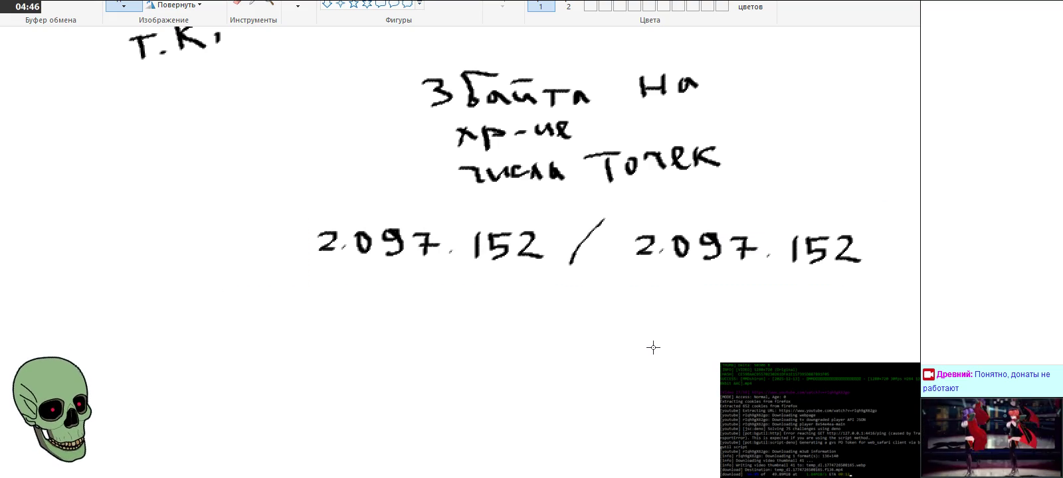
click(298, 3)
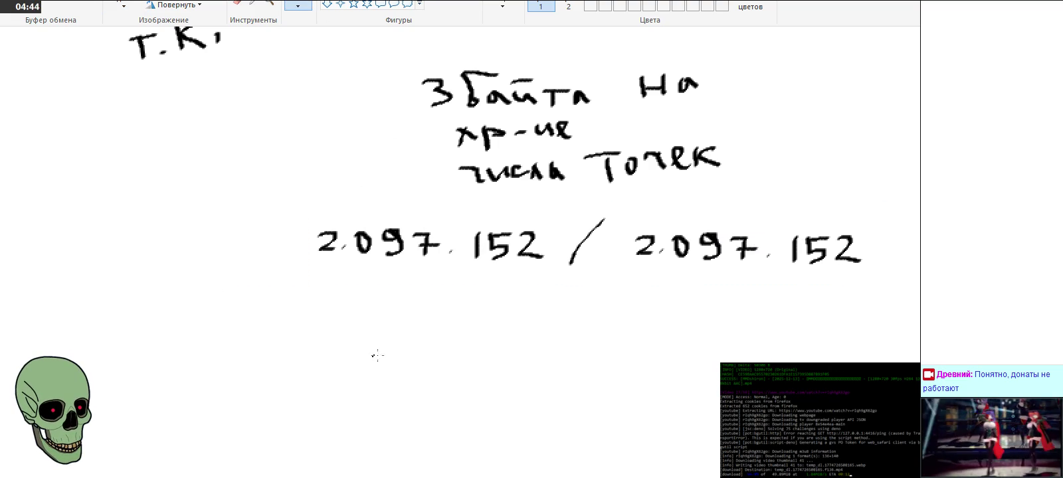
drag(339, 295, 336, 323)
mouse_move(337, 308)
mouse_down()
mouse_move(352, 306)
mouse_move(351, 321)
mouse_move(373, 303)
mouse_move(454, 318)
mouse_up()
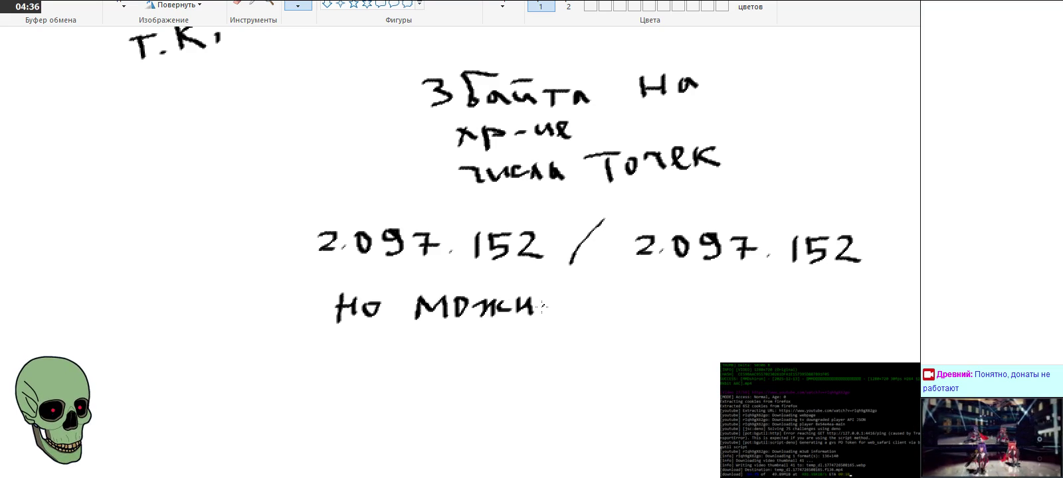
Step: Finish the line 'но можно и просто bool', redoing a mis-drawn letter
mouse_move(608, 290)
mouse_down()
mouse_move(612, 312)
mouse_move(628, 304)
mouse_up()
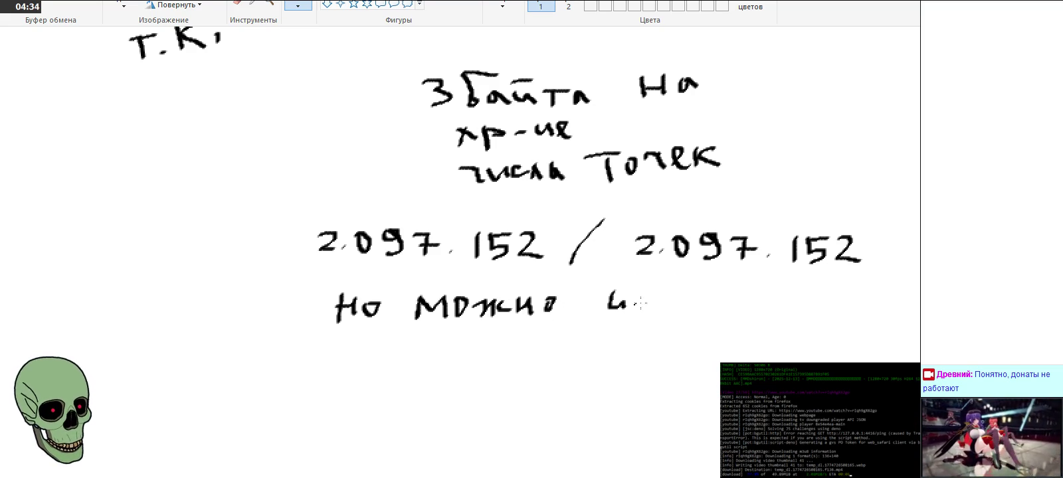
drag(679, 286, 698, 311)
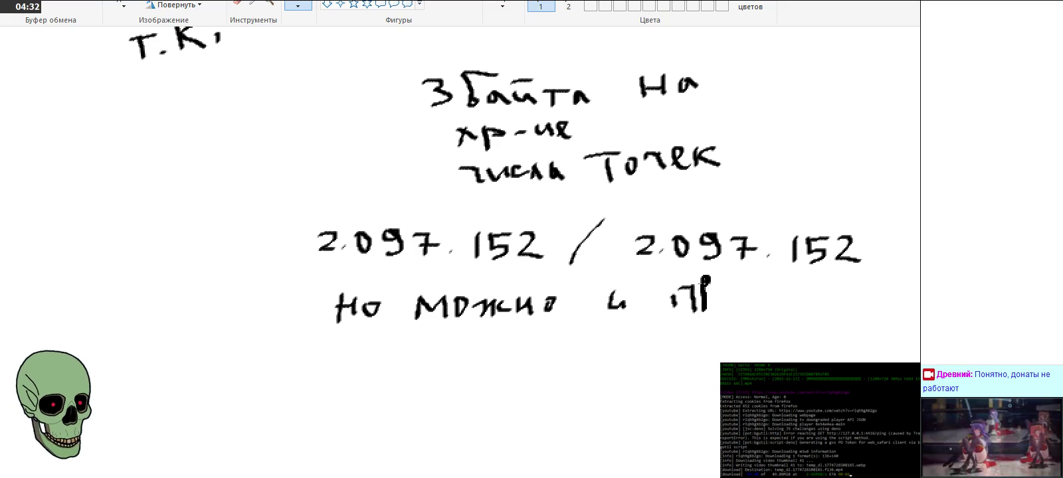
key(ctrl+z)
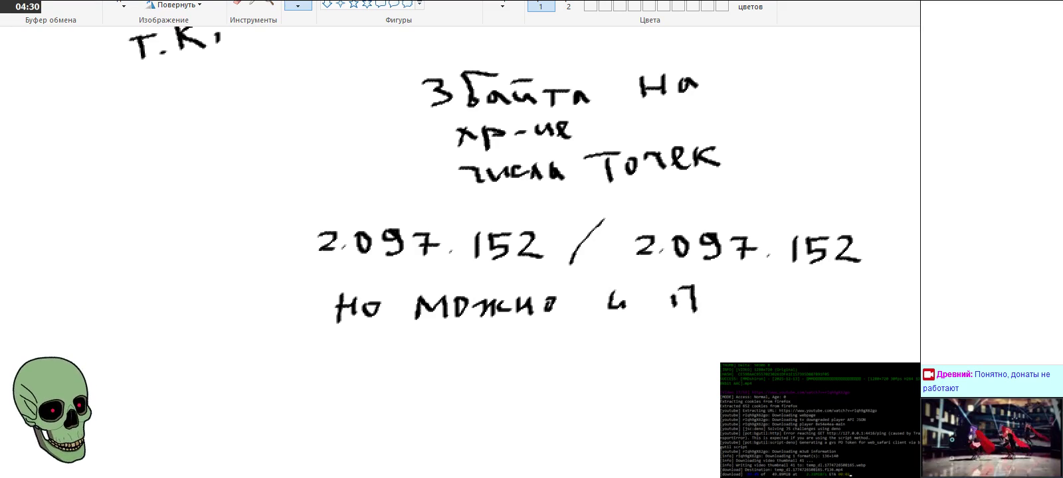
mouse_move(708, 293)
mouse_down()
mouse_move(707, 326)
mouse_move(711, 307)
mouse_move(736, 298)
mouse_move(774, 304)
mouse_up()
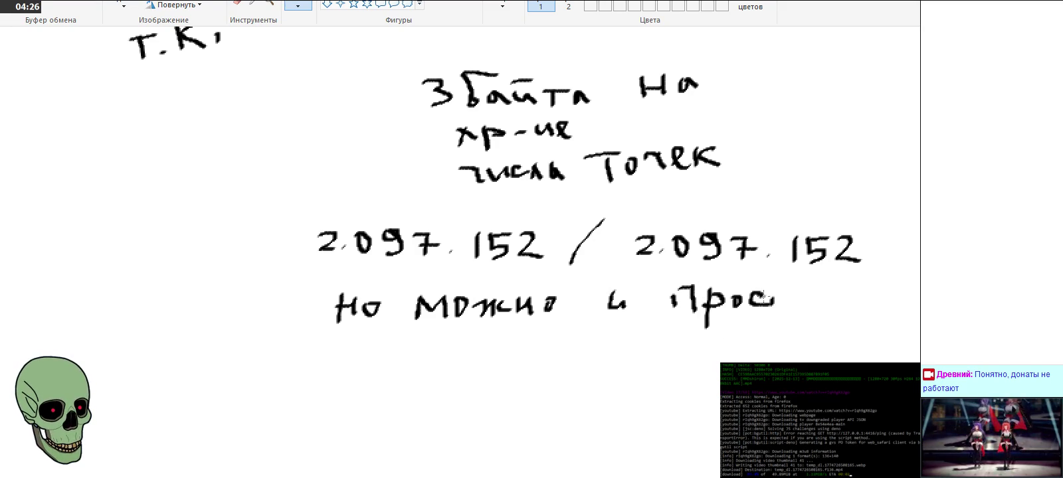
mouse_move(369, 342)
mouse_down()
mouse_move(371, 352)
mouse_move(463, 362)
mouse_up()
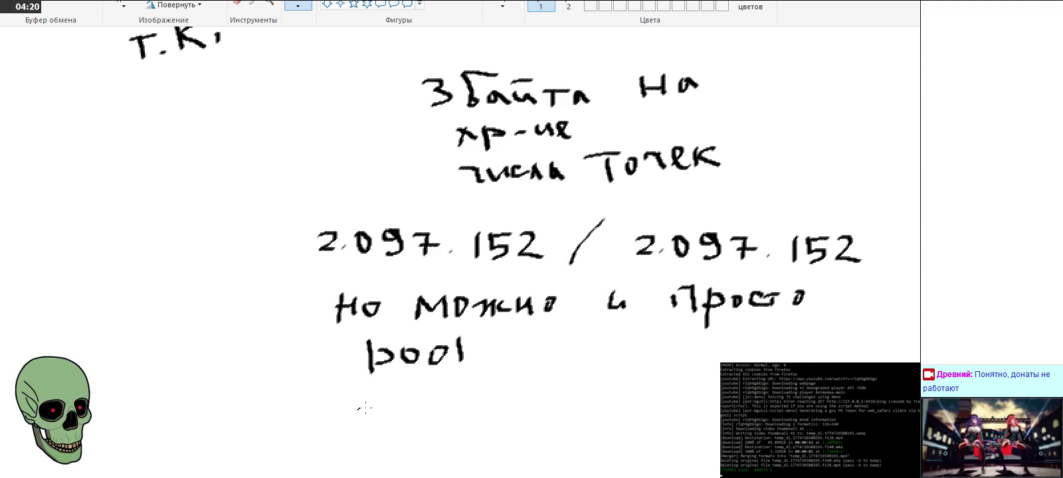
Step: Handwrite 'isFull==1 => полный' below bool, redrawing one stray stroke
drag(376, 405, 364, 420)
mouse_move(392, 392)
mouse_down()
mouse_move(394, 415)
mouse_move(408, 390)
mouse_move(459, 410)
mouse_move(508, 396)
mouse_move(511, 405)
mouse_up()
drag(517, 396, 530, 396)
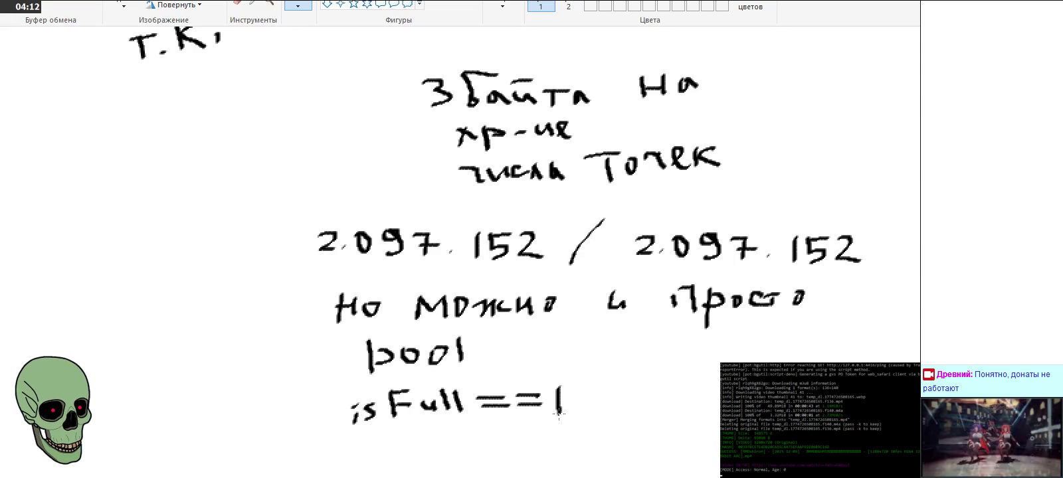
drag(603, 400, 632, 399)
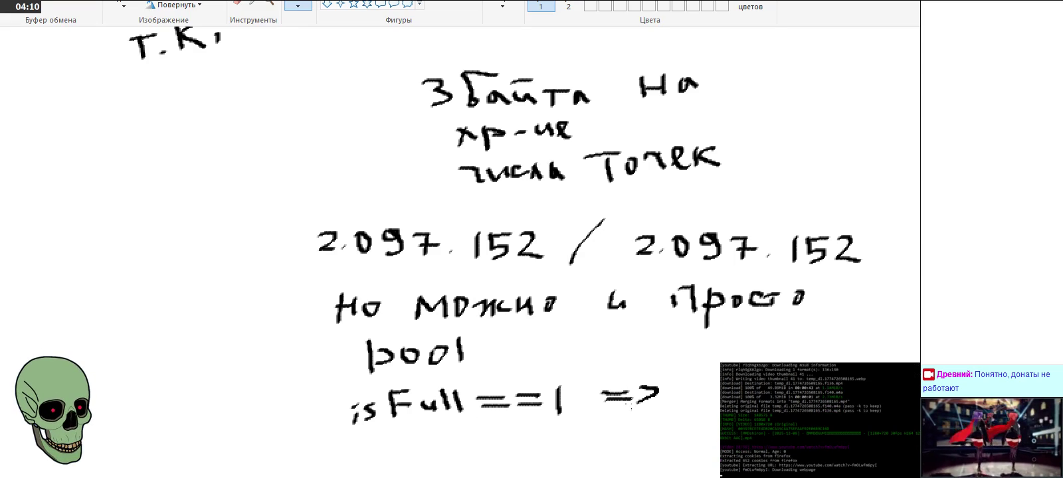
scroll(632, 347, down, 3)
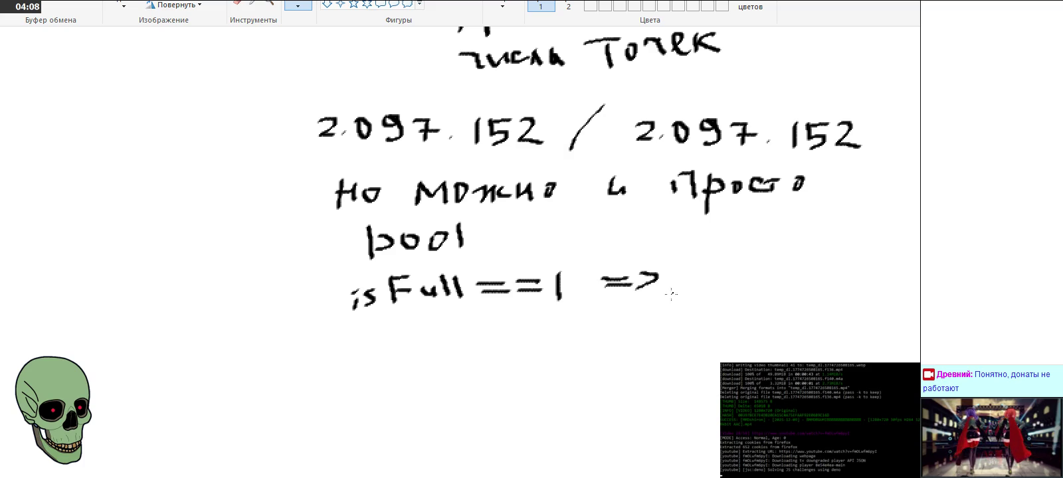
drag(681, 266, 680, 284)
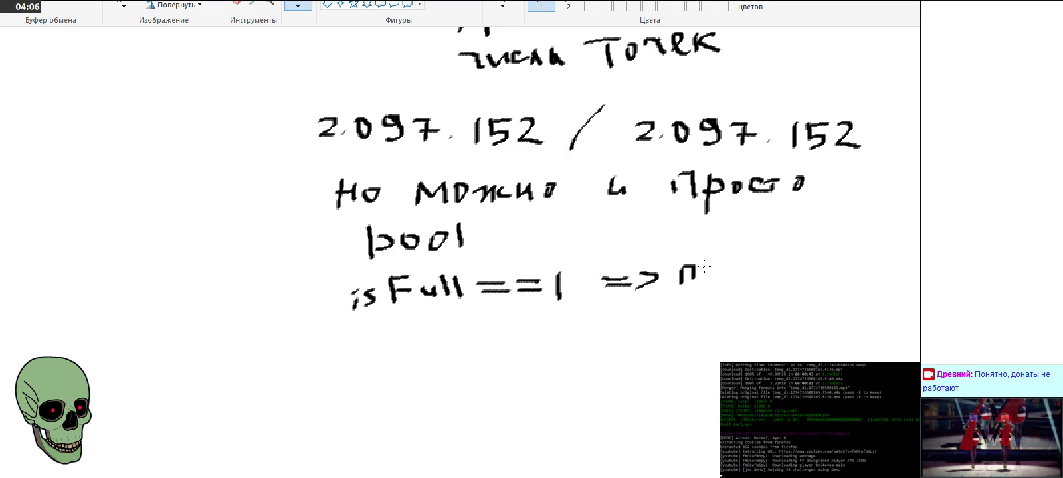
mouse_move(731, 265)
mouse_down()
mouse_move(743, 285)
mouse_move(771, 268)
mouse_up()
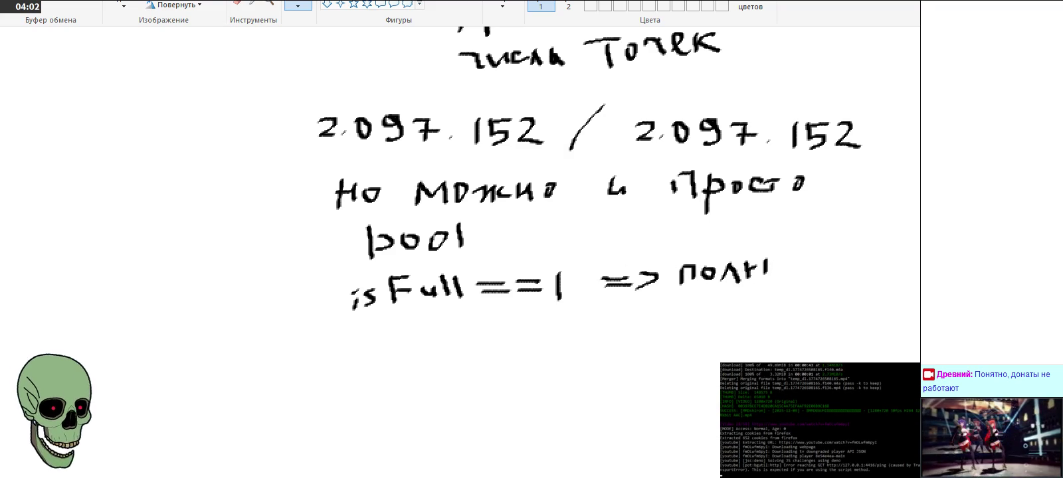
key(ctrl+z)
drag(757, 259, 771, 285)
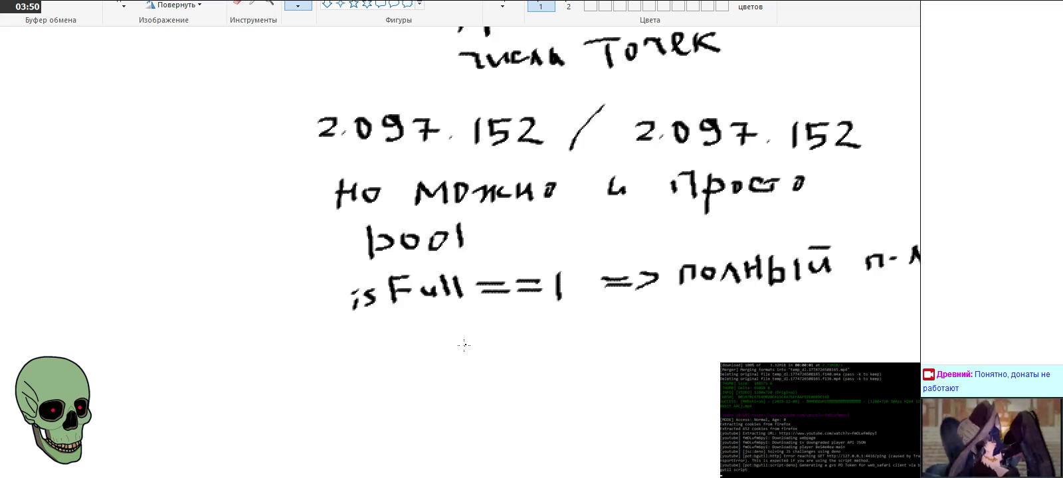
click(124, 3)
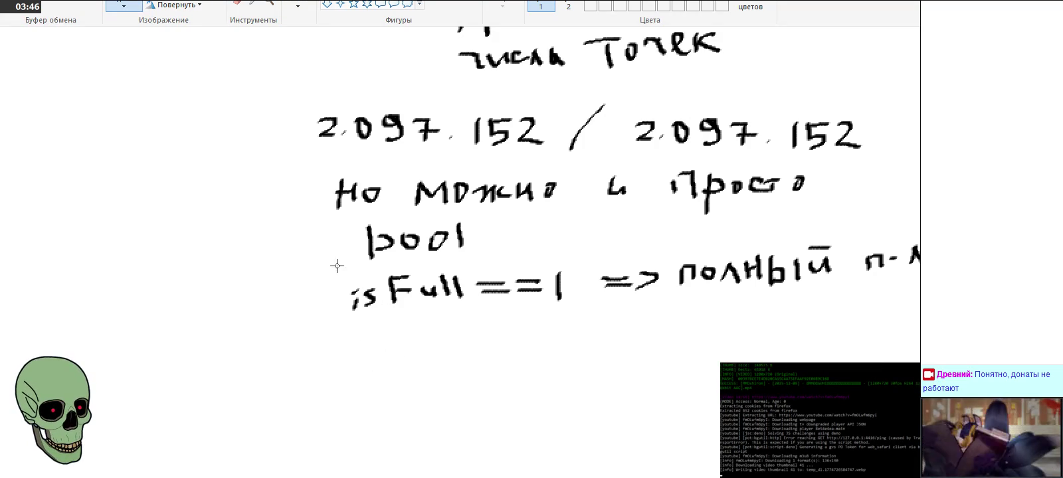
Step: Copy the handwritten 'isFull' and paste it below the isFull==1 line
drag(339, 265, 468, 316)
right_click(435, 292)
click(465, 321)
right_click(431, 352)
click(465, 392)
drag(87, 71, 427, 366)
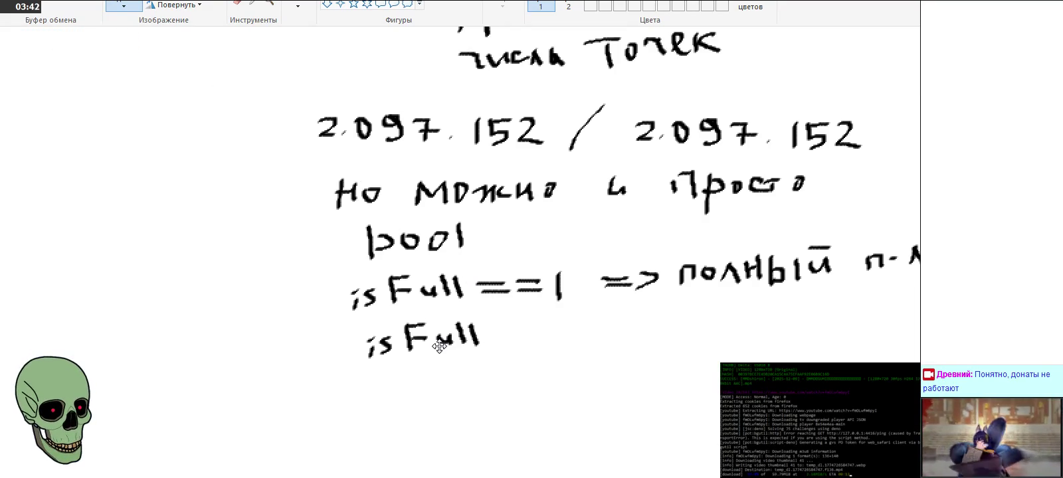
Step: Complete the new line as 'isFull==0 => хр-им число'
click(298, 5)
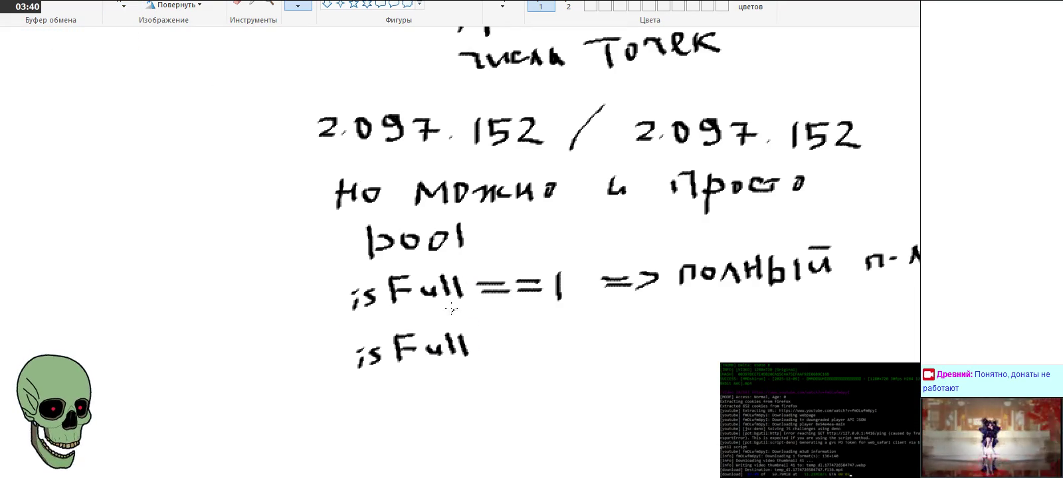
drag(480, 337, 553, 333)
drag(618, 325, 631, 342)
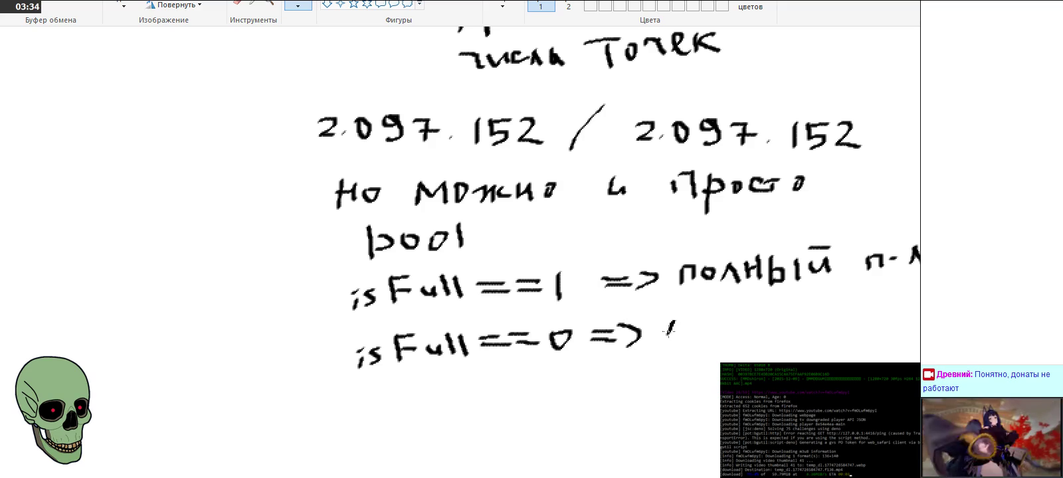
mouse_move(688, 326)
mouse_down()
mouse_move(688, 347)
mouse_move(744, 324)
mouse_move(773, 336)
mouse_up()
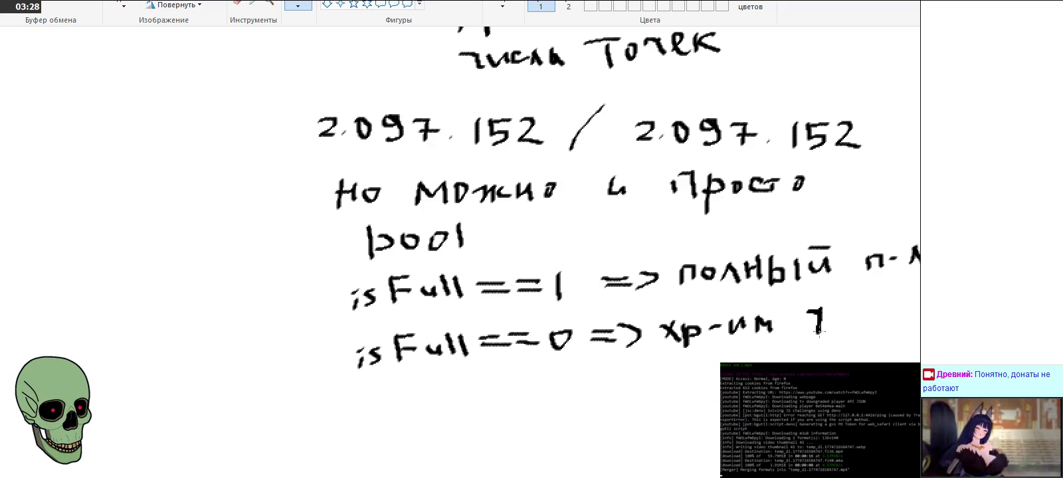
drag(835, 320, 839, 325)
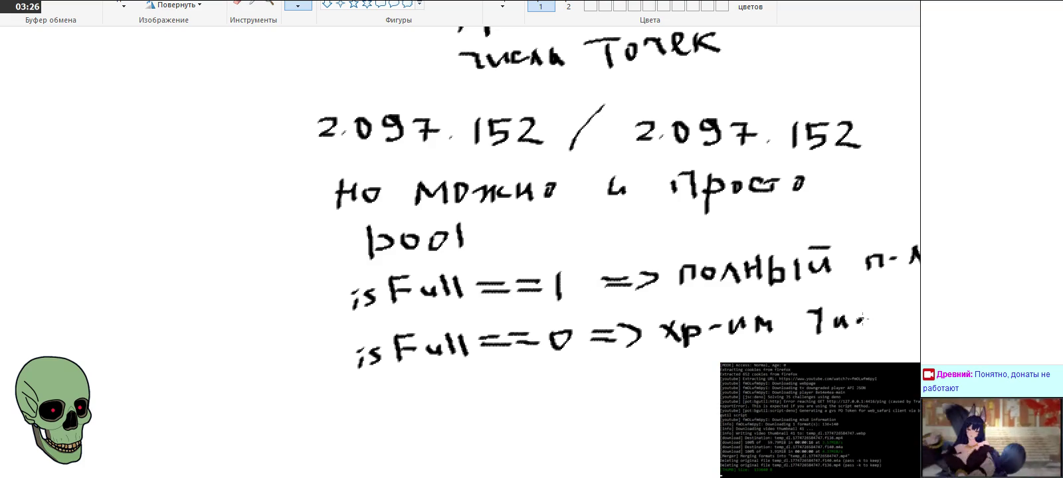
mouse_move(876, 322)
mouse_down()
mouse_move(885, 305)
mouse_move(892, 321)
mouse_move(901, 306)
mouse_up()
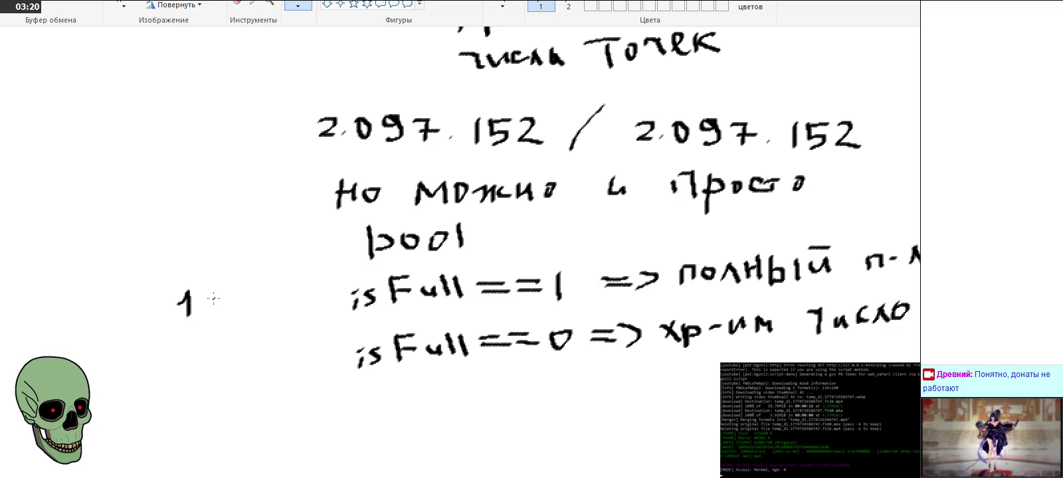
Step: Label the lines '1байт' and '3байти' and write '(1бит на буль)' below
mouse_move(238, 303)
mouse_down()
mouse_move(234, 316)
mouse_move(283, 310)
mouse_move(296, 297)
mouse_move(335, 300)
mouse_move(331, 307)
mouse_up()
mouse_move(166, 352)
mouse_down()
mouse_move(172, 371)
mouse_move(204, 363)
mouse_move(201, 350)
mouse_move(211, 375)
mouse_move(245, 362)
mouse_move(289, 359)
mouse_move(304, 371)
mouse_move(337, 362)
mouse_up()
scroll(304, 386, down, 3)
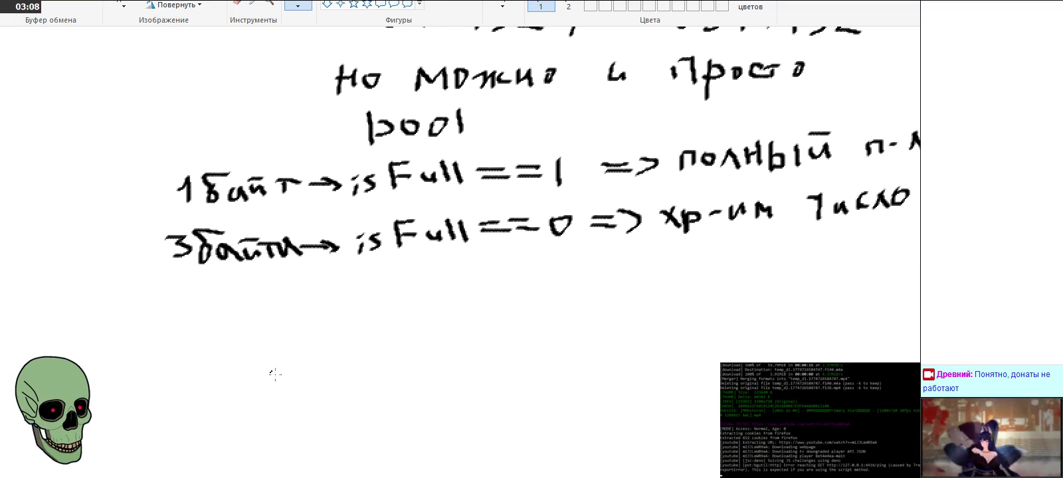
drag(183, 281, 179, 317)
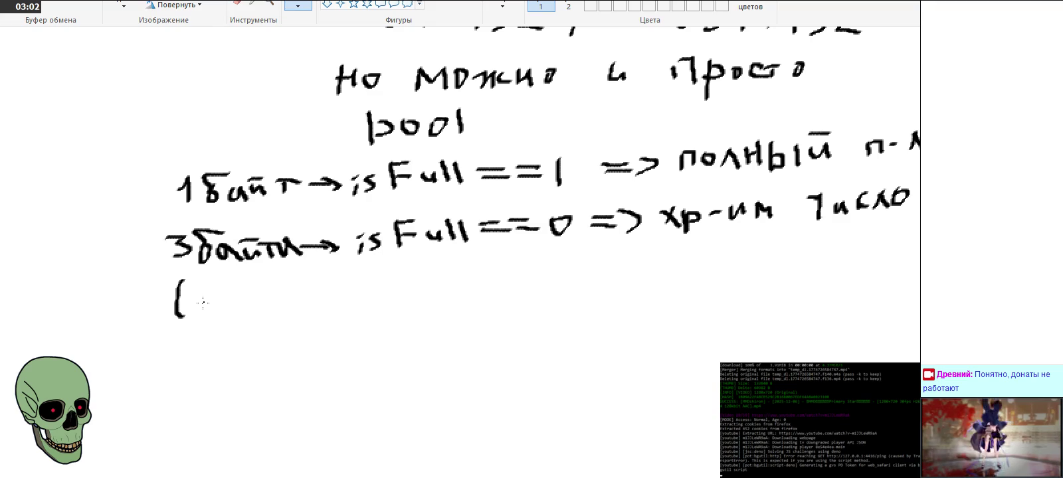
mouse_move(196, 297)
mouse_down()
mouse_move(210, 285)
mouse_move(206, 304)
mouse_move(248, 277)
mouse_up()
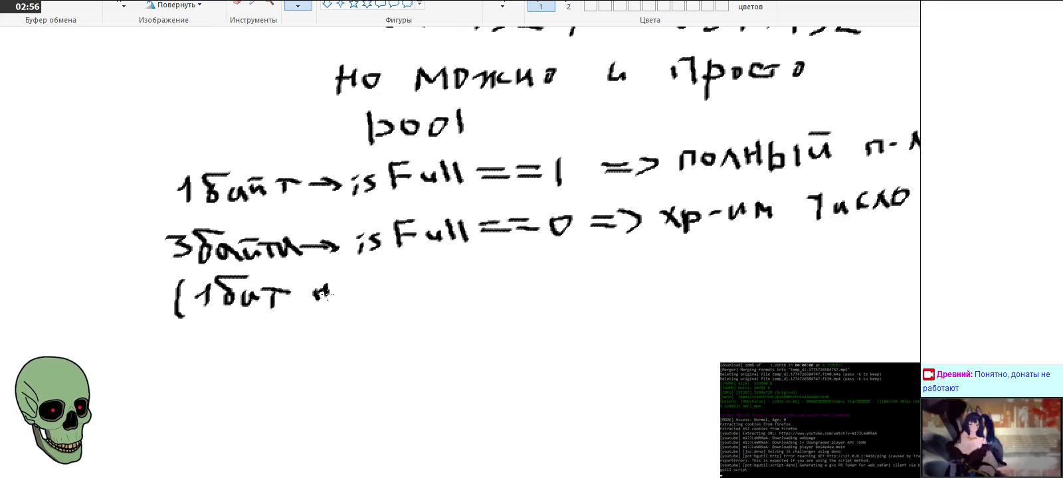
drag(340, 293, 420, 276)
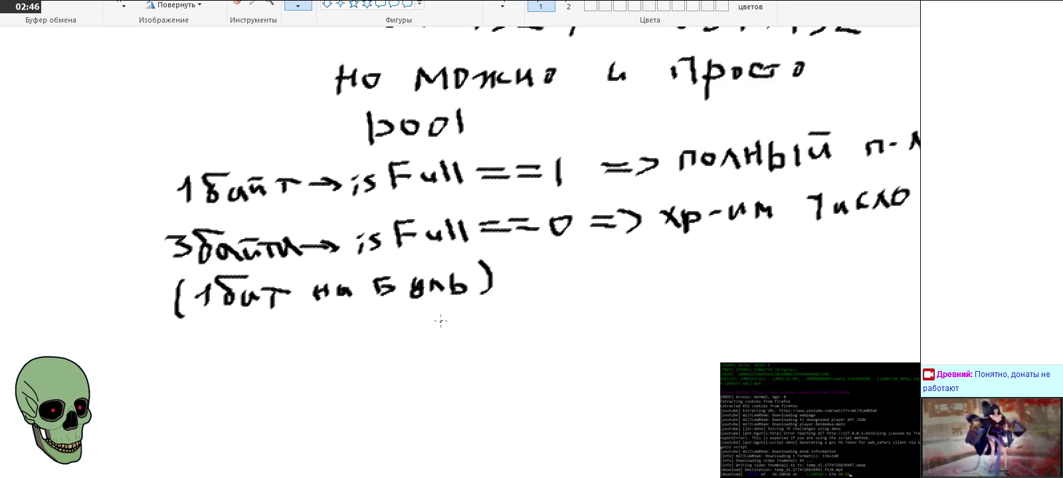
Step: Zoom out and scroll around the drawing, then magnify its lower-left area
click(269, 5)
right_click(183, 227)
scroll(184, 227, up, 5)
scroll(184, 228, up, 5)
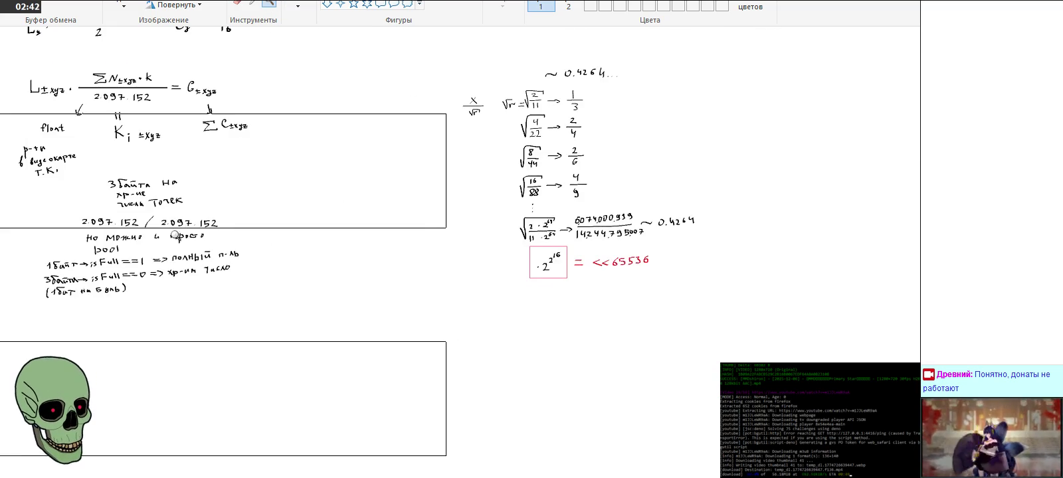
scroll(162, 251, down, 2)
scroll(156, 269, up, 4)
scroll(176, 256, up, 2)
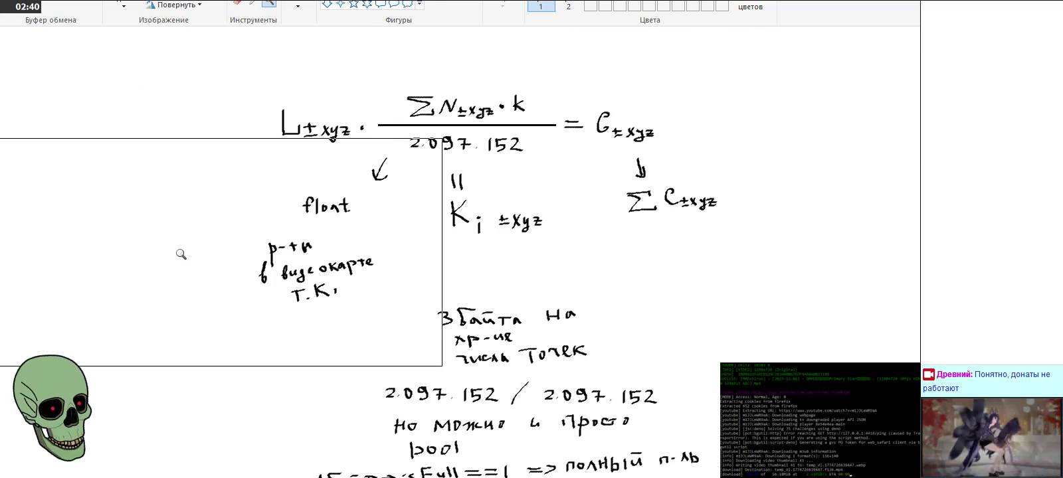
scroll(181, 254, down, 2)
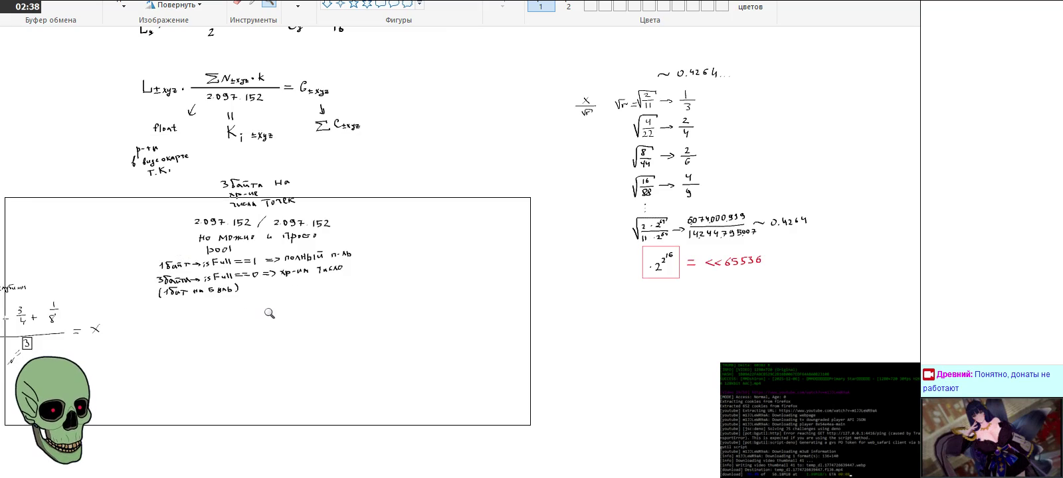
scroll(269, 312, up, 5)
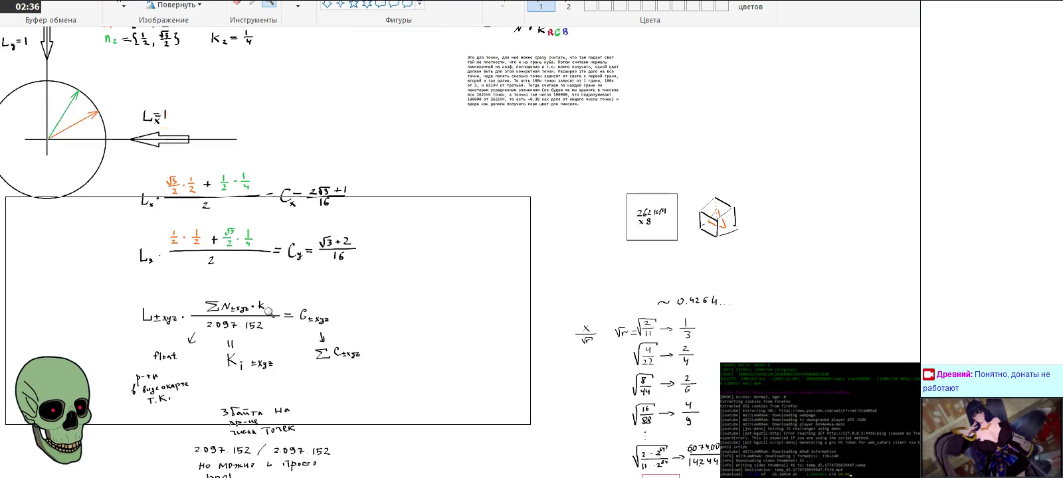
right_click(269, 312)
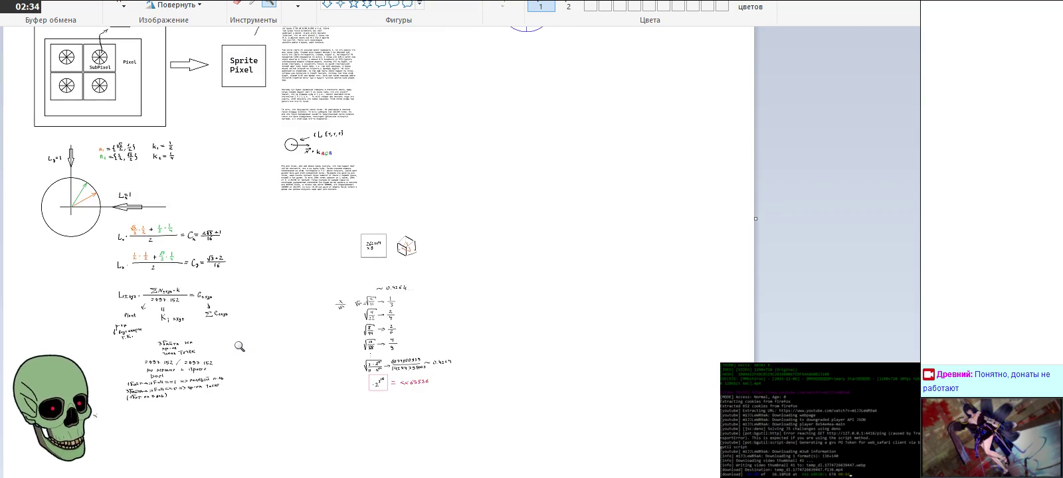
click(237, 345)
scroll(237, 345, up, 5)
scroll(236, 342, up, 2)
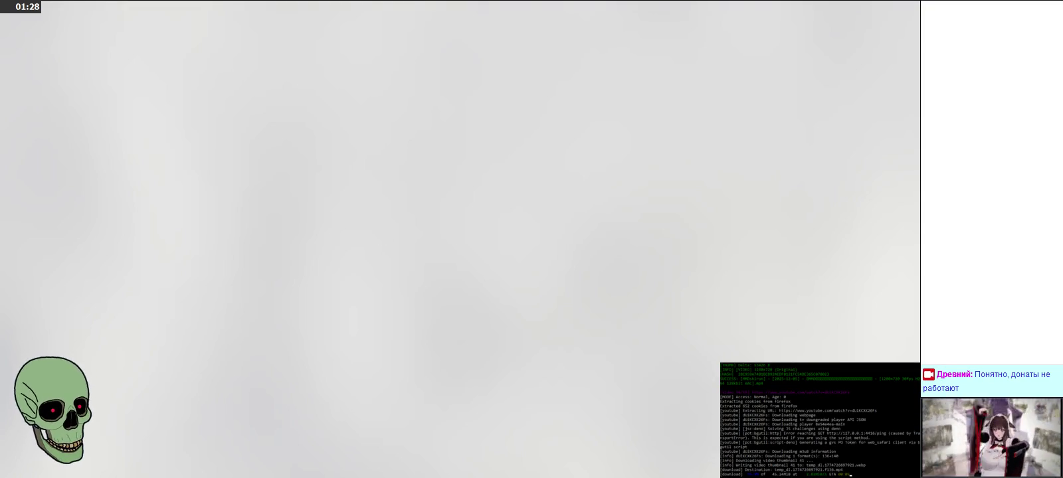
Step: Search for donationalerts and open the DonationAlerts site from the results
text(donatio)
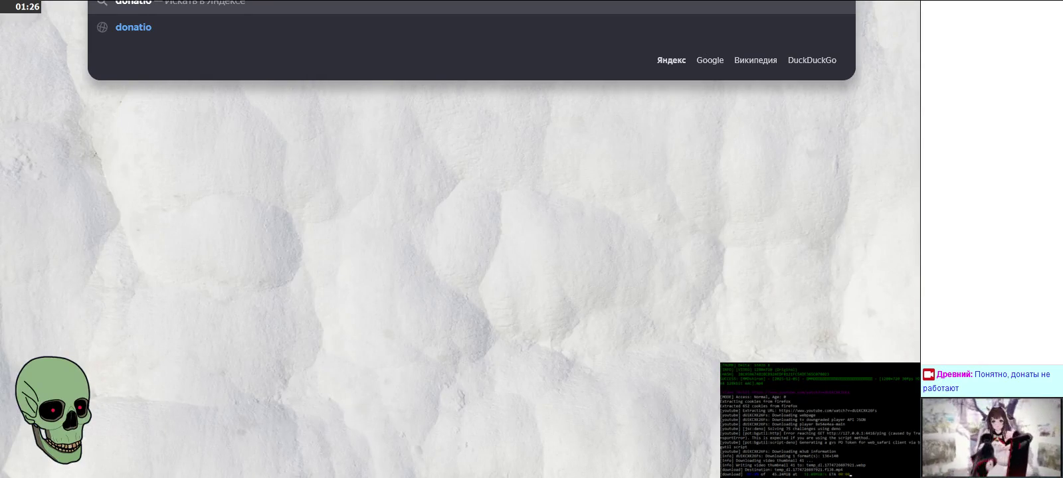
text(nalerts)
key(Return)
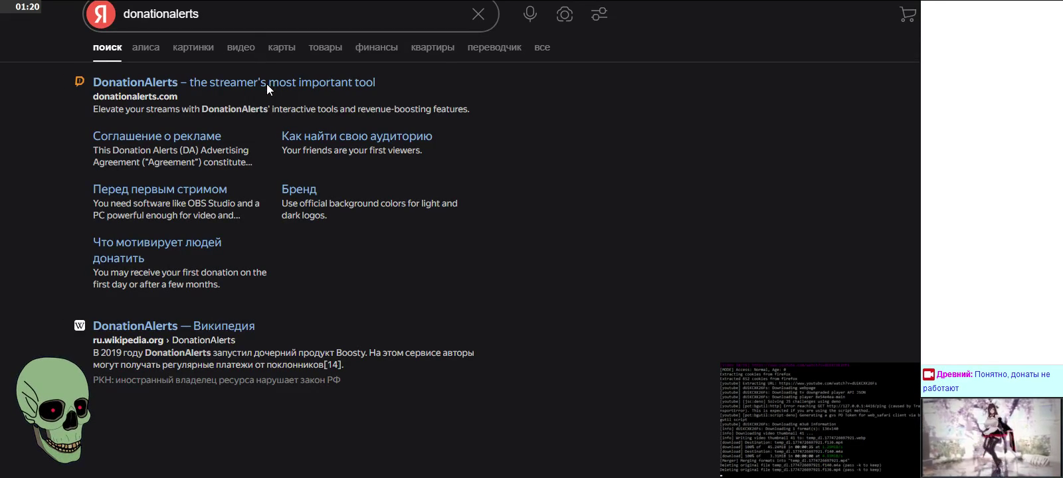
click(267, 85)
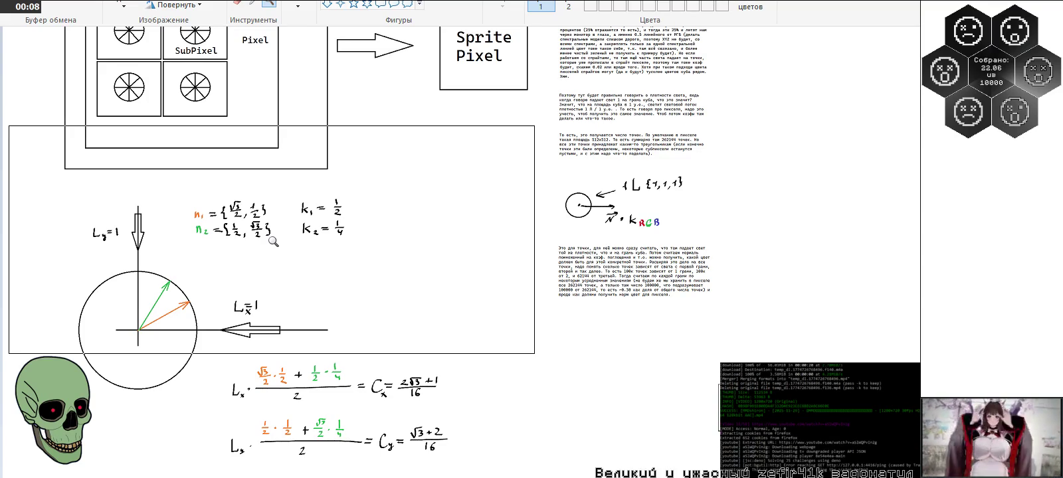
Step: Zoom 2x into the SubPixel grid under the SubSubPixel box, then zoom back out to the wider layout
scroll(272, 241, up, 3)
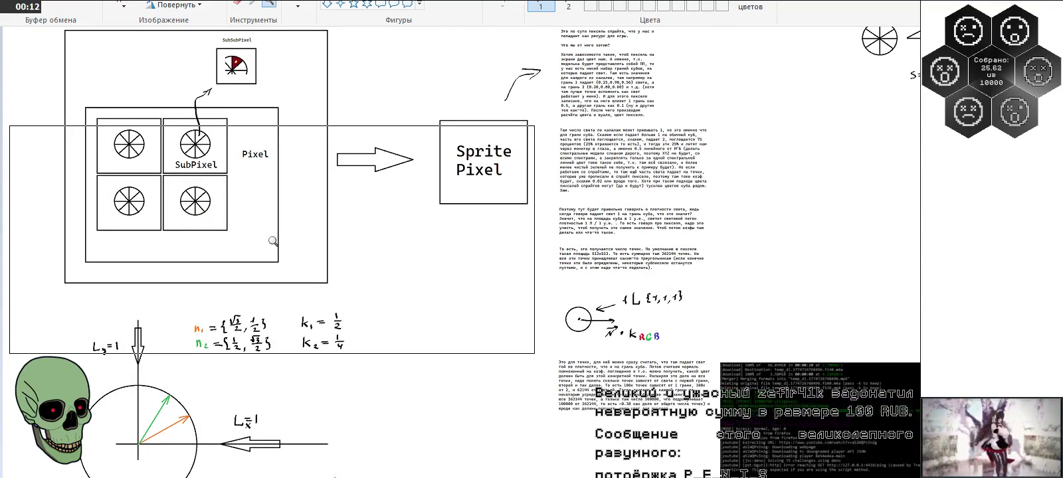
scroll(272, 241, up, 3)
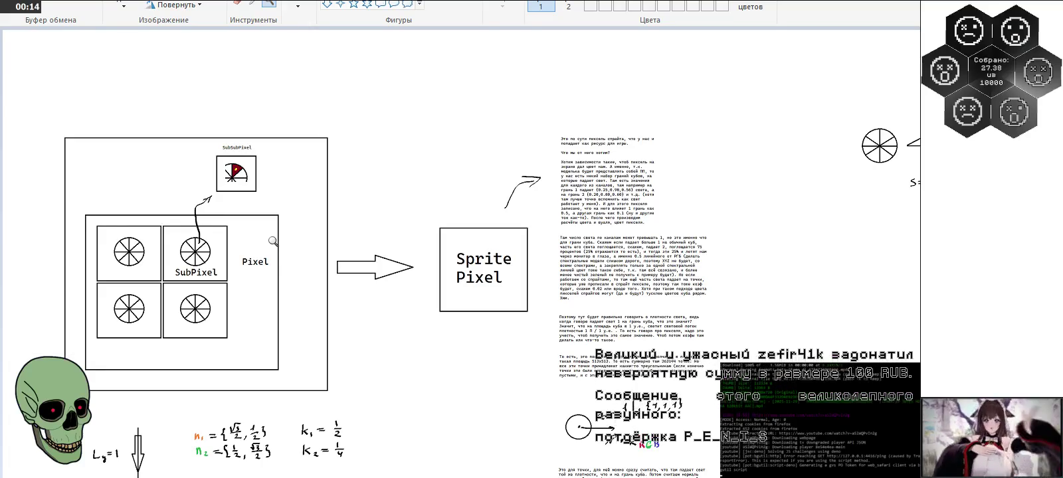
click(158, 287)
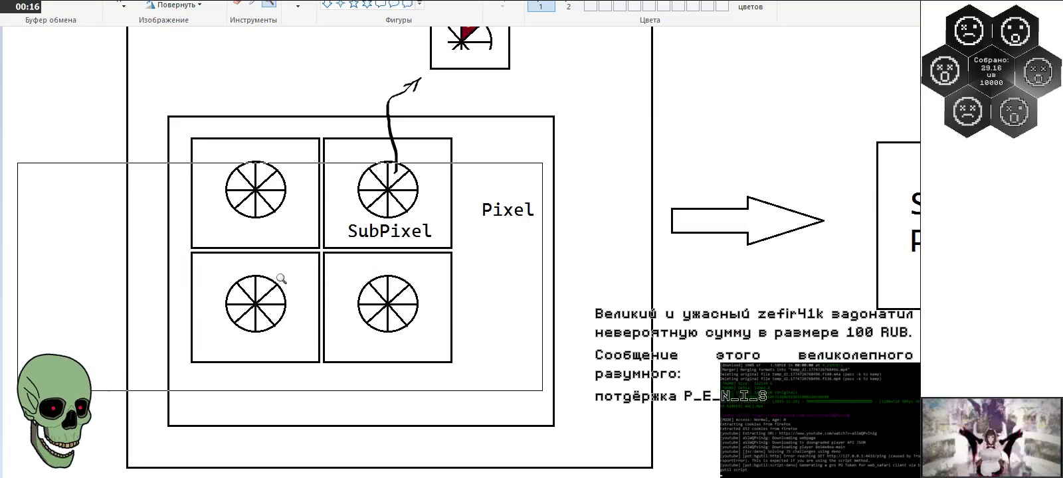
scroll(279, 276, up, 3)
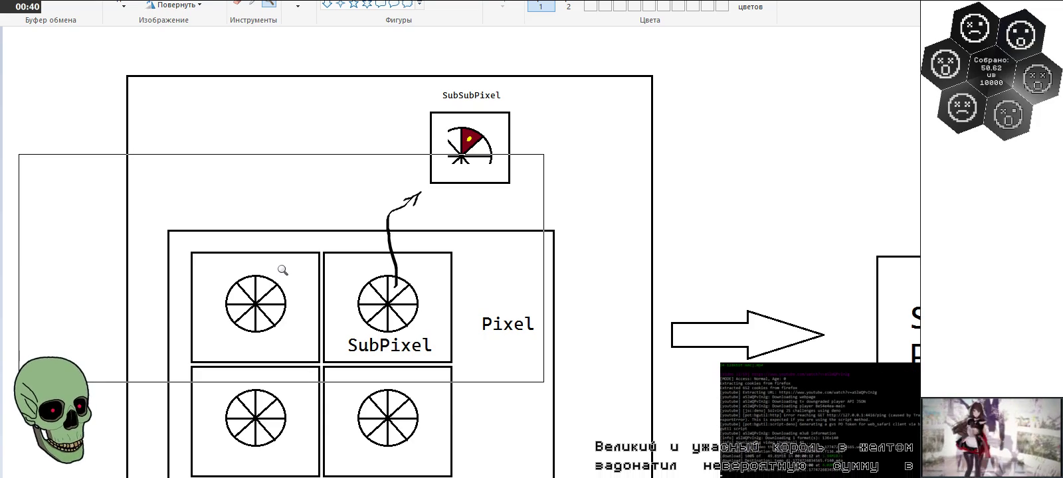
right_click(282, 270)
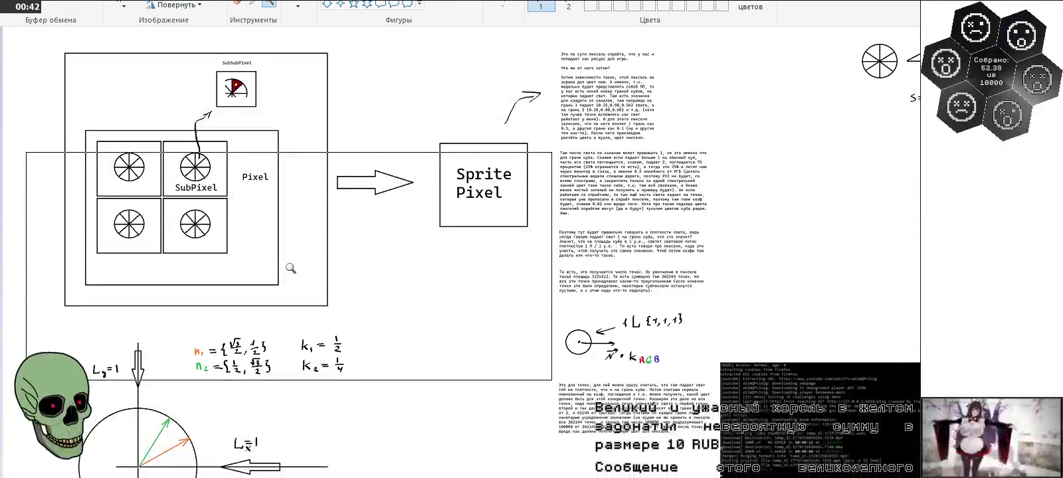
Step: Scroll down to the Lx, Ly and combined lighting formulas and byte-count notes, then switch to the code editor
scroll(291, 268, down, 4)
scroll(351, 280, down, 1)
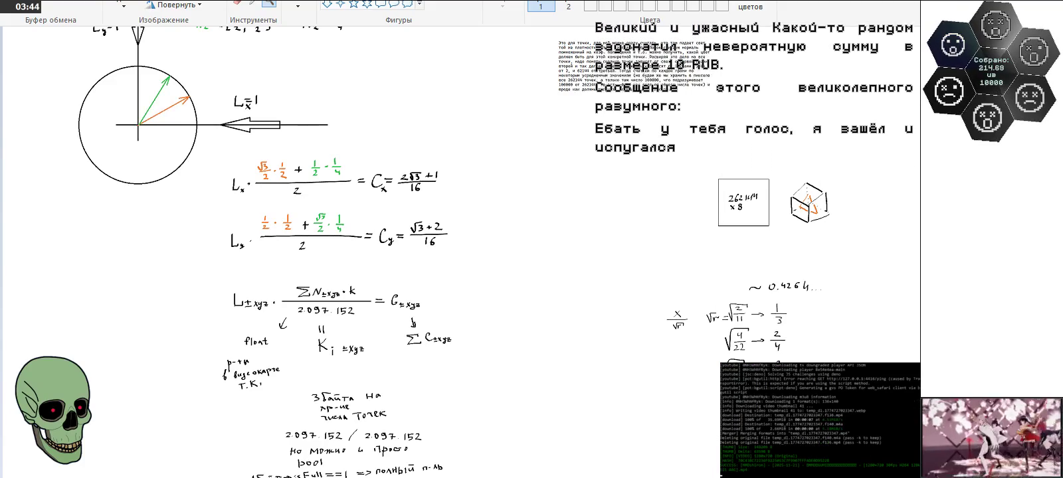
key(alt+Tab)
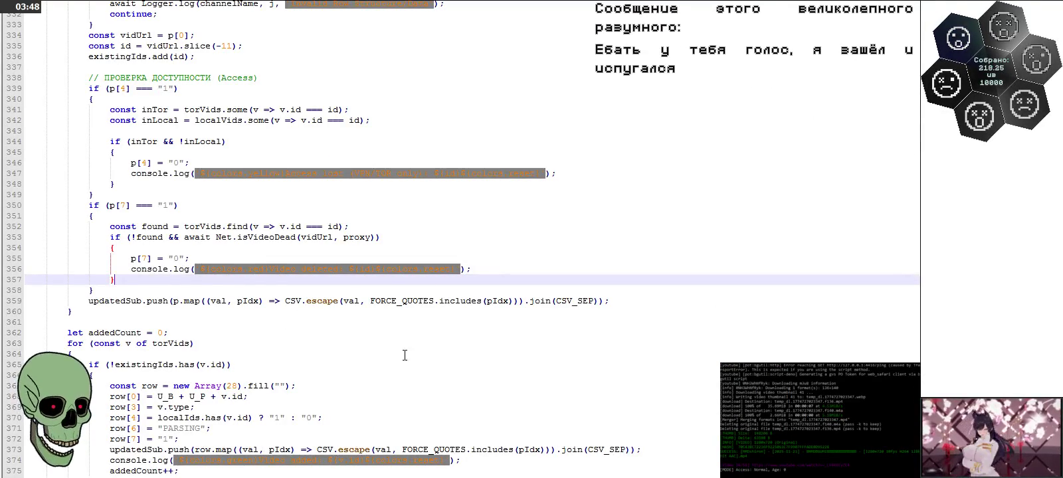
Step: Locate the isVideoDead definition and its yt-dlp 404, not found, private and unavailable checks
scroll(597, 304, down, 3)
scroll(463, 309, up, 5)
scroll(463, 308, up, 5)
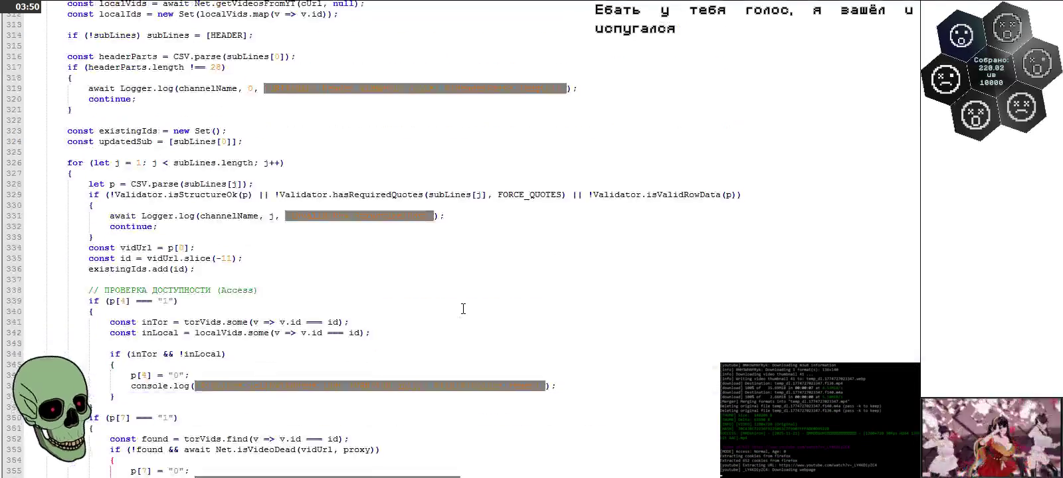
scroll(463, 309, up, 1)
scroll(463, 309, down, 3)
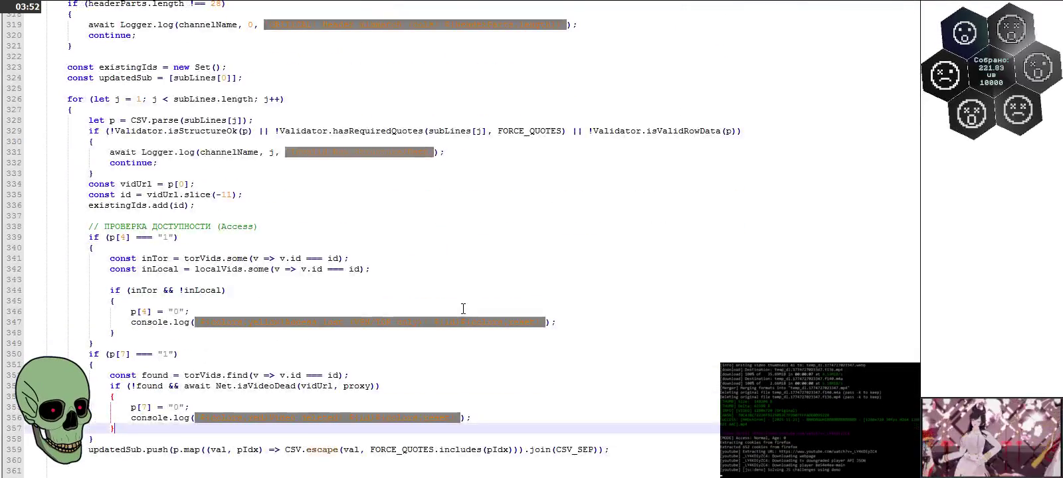
scroll(463, 309, down, 3)
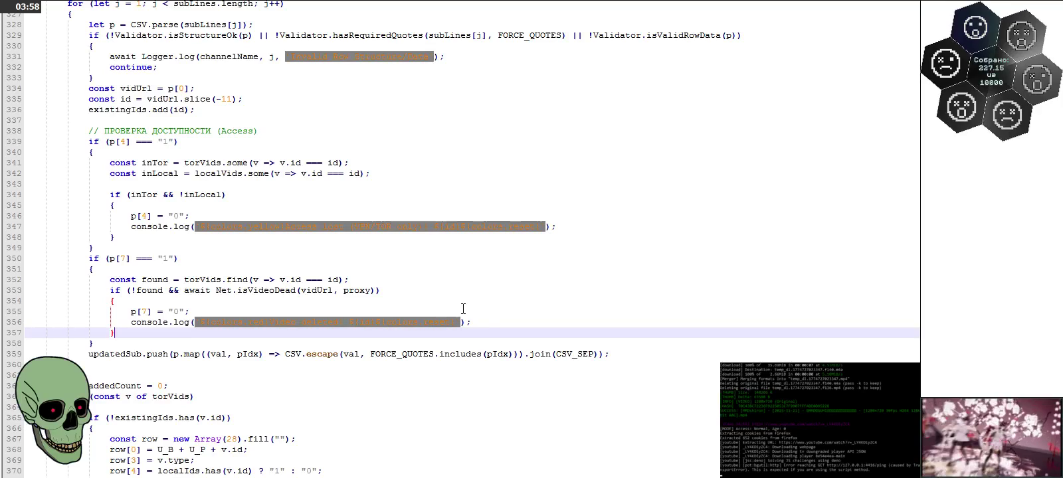
double_click(281, 290)
scroll(377, 222, up, 20)
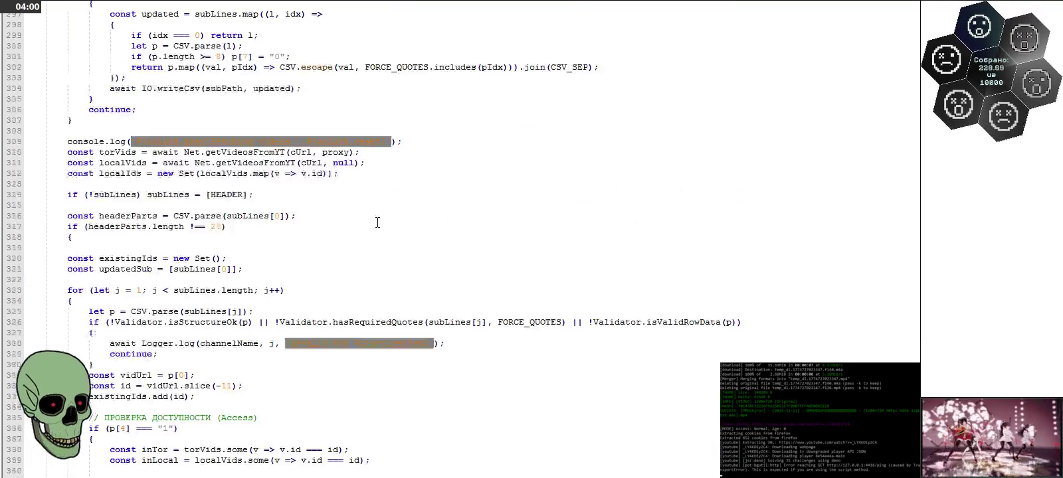
scroll(377, 222, up, 6)
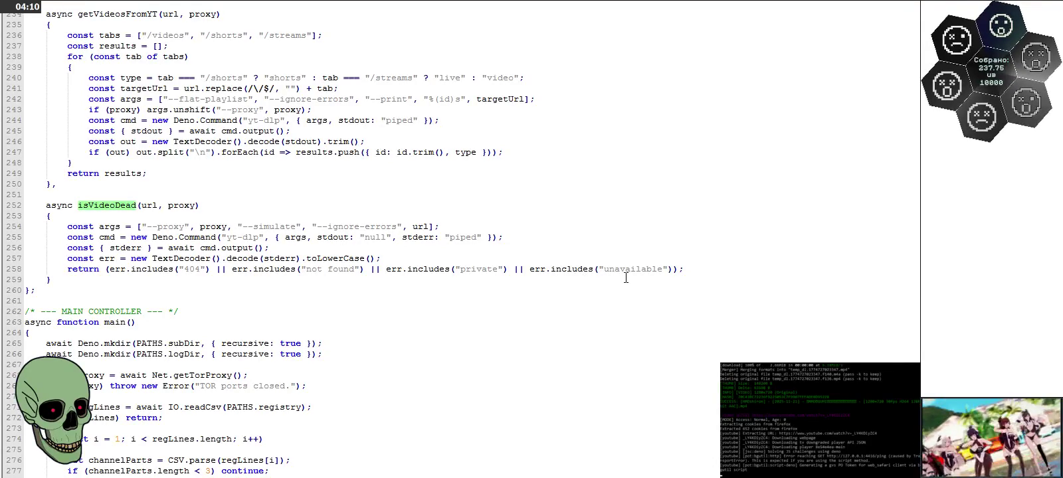
Step: Append a copy of the err.includes("unavailable") check on line 258, changing its string to "removed"
drag(515, 269, 663, 271)
click(671, 271)
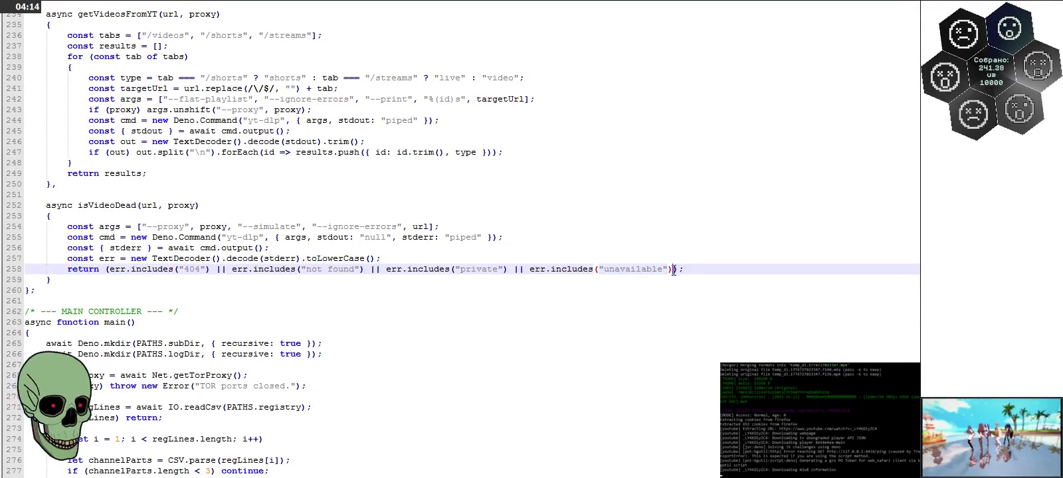
text(|| err.includes("unavailable"))
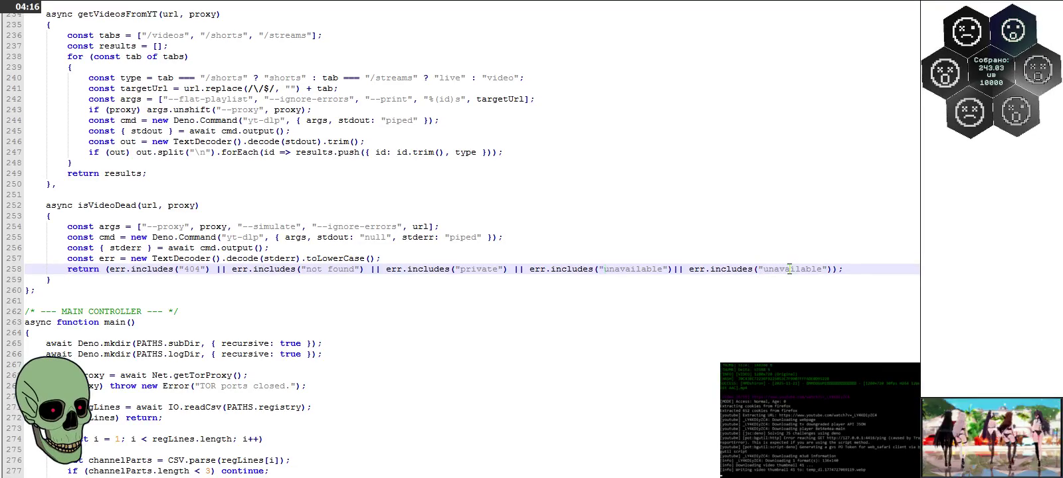
text(rem)
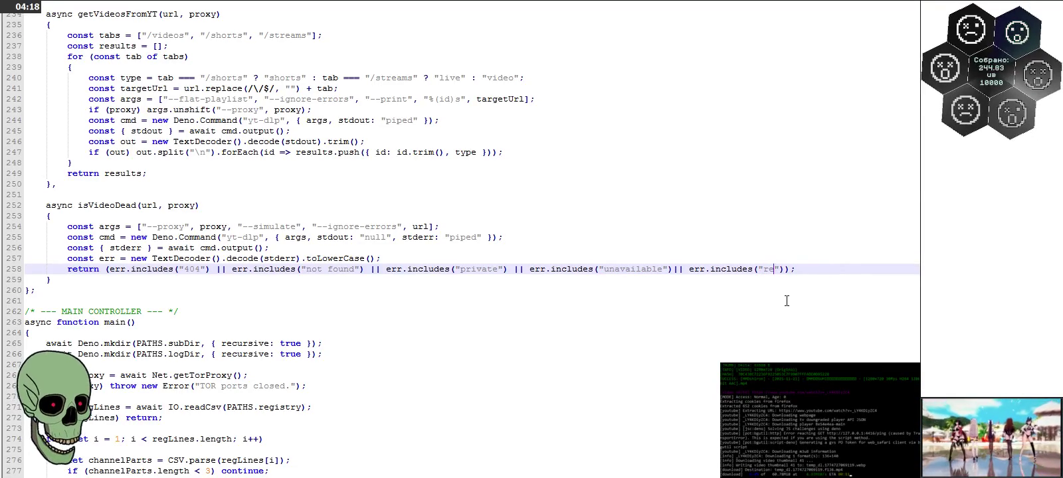
text(oved)
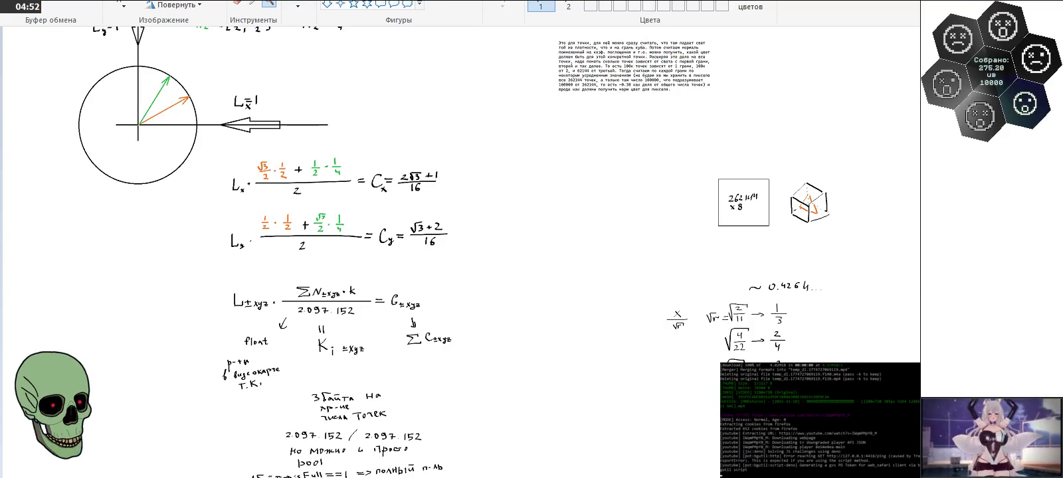
Step: Draw a rectangle around the lighting formulas, then scroll up to the circle diagram with n and k
drag(787, 89, 920, 316)
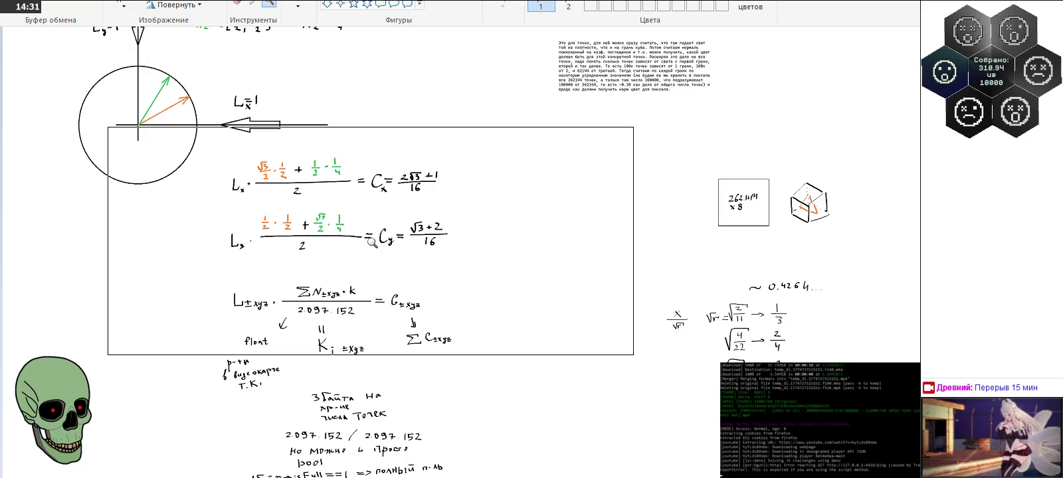
scroll(303, 239, up, 3)
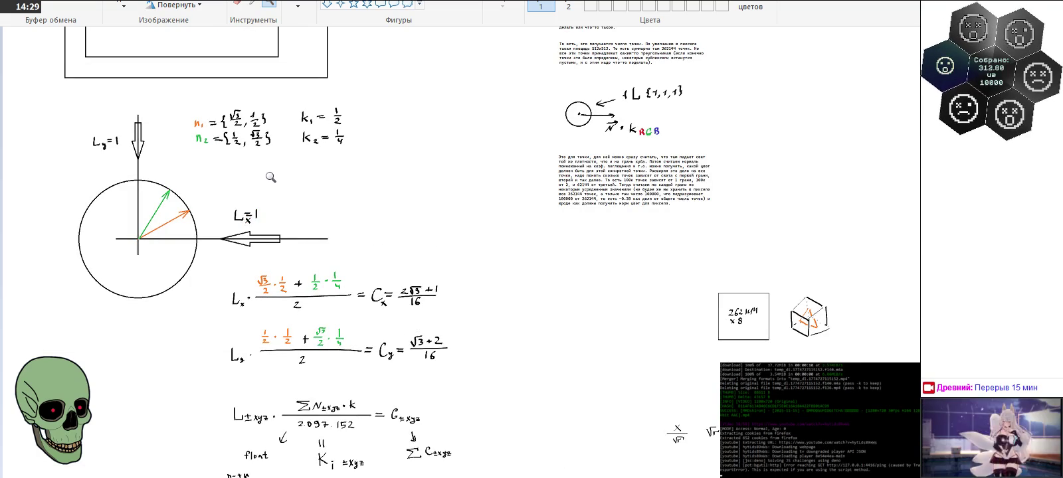
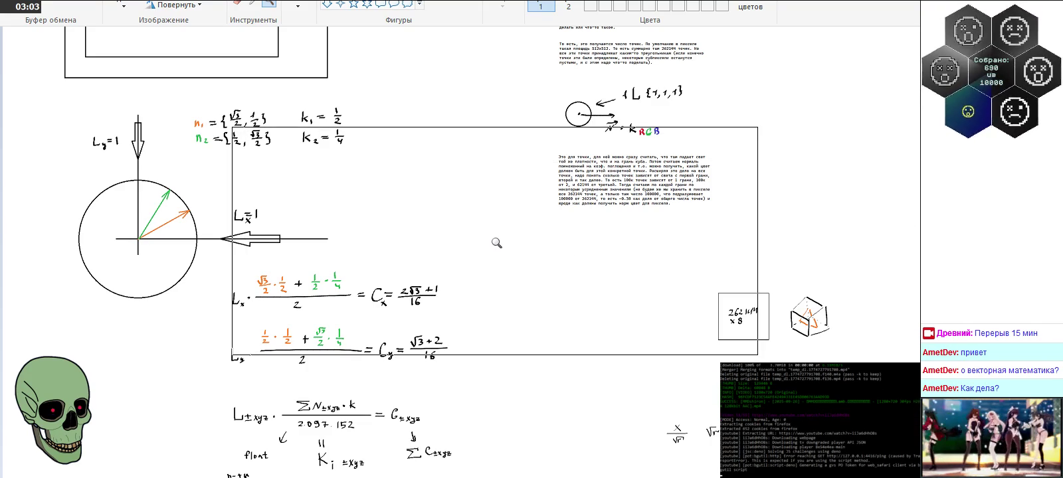
Step: Scroll past the lighting formulas and back up to the SubPixel and Sprite Pixel diagrams
scroll(496, 244, down, 5)
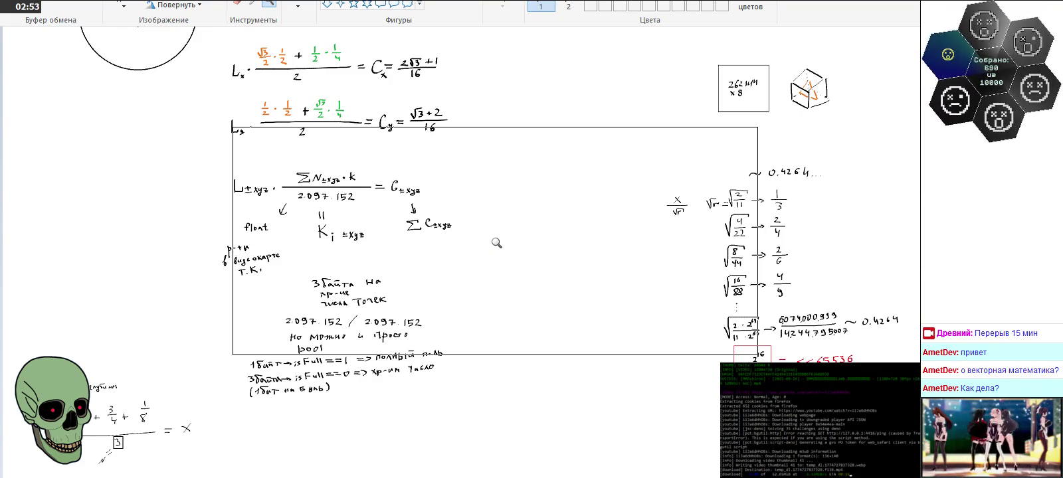
scroll(497, 243, up, 5)
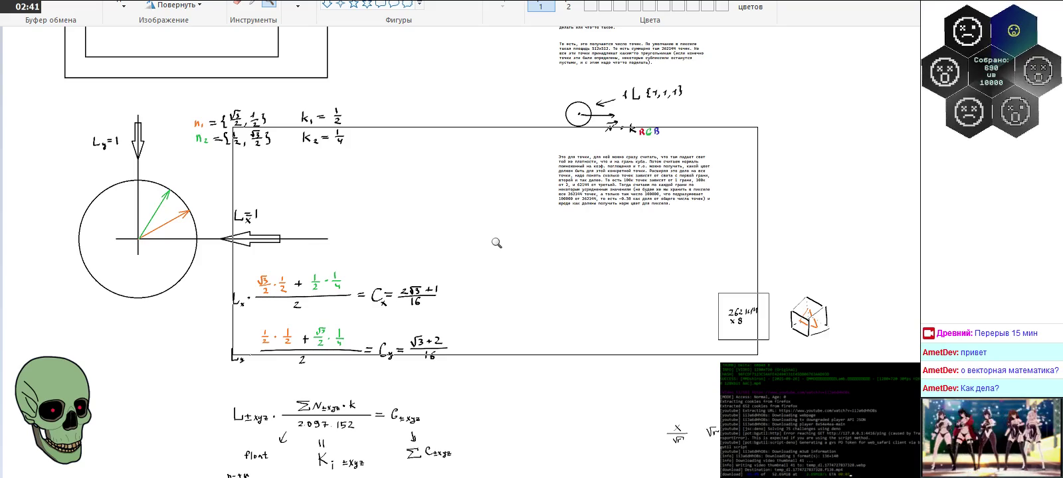
scroll(496, 244, up, 3)
scroll(497, 244, up, 3)
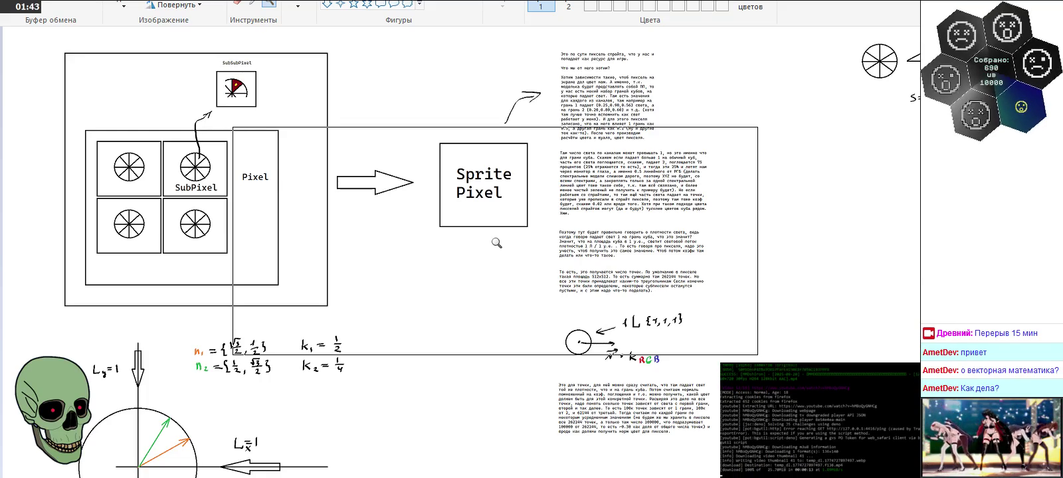
Step: Bring the unit-circle diagram with Lx = 1, Ly = 1 and its Cx/Cy formulas into view
scroll(21, 252, down, 3)
scroll(21, 251, down, 3)
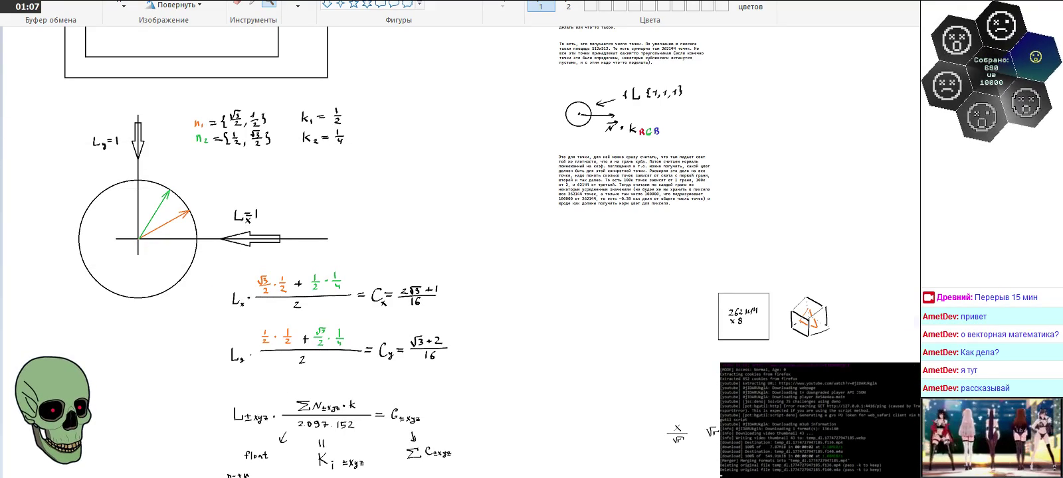
key(alt+Tab)
Step: Switch from Light.cpp to the other open source file in Notepad++ and skim its code
click(323, 1)
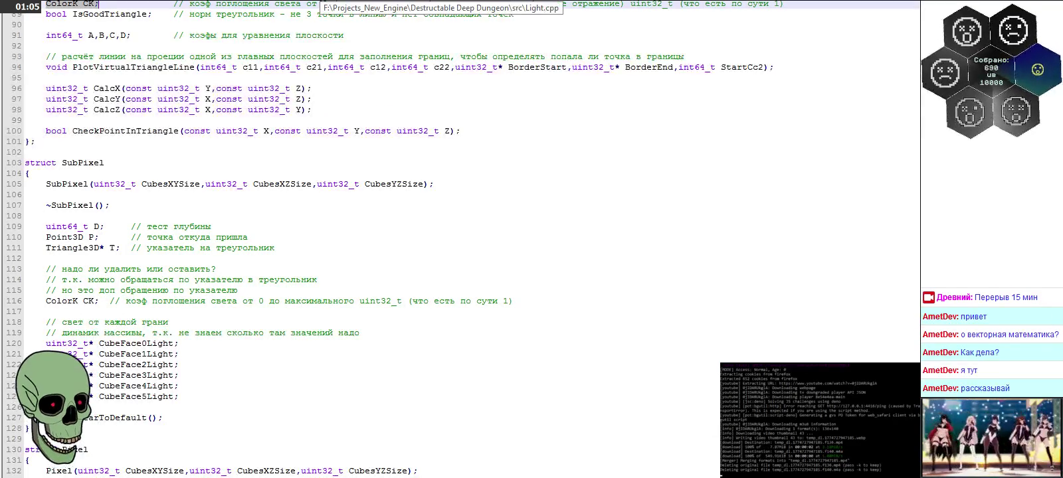
click(345, 3)
scroll(330, 208, down, 3)
scroll(329, 208, up, 8)
scroll(329, 208, up, 1)
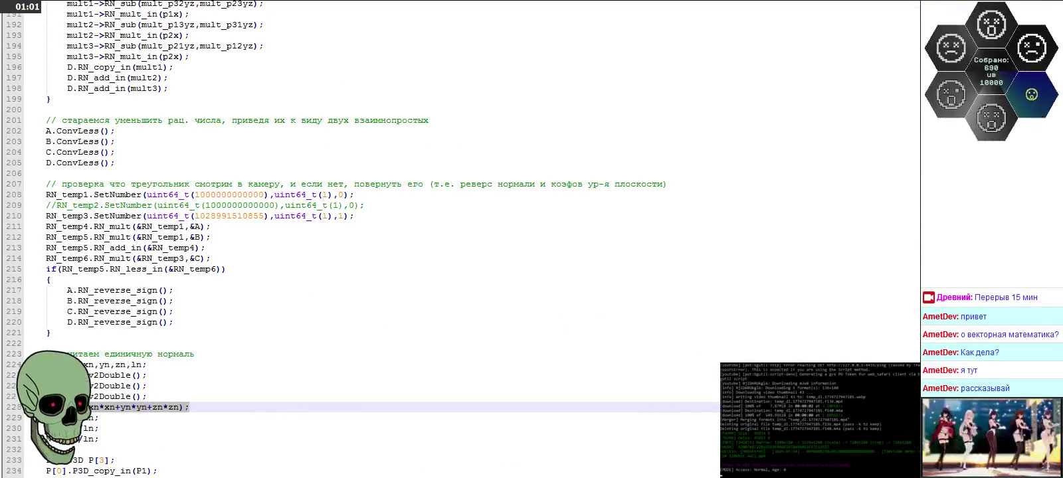
scroll(398, 239, down, 20)
scroll(399, 239, down, 20)
scroll(399, 239, down, 20)
scroll(398, 239, down, 20)
Step: Scroll to the Point3D::TransformLocalZoneCoord2LocalPixelCoord definition around line 3397
scroll(465, 239, up, 20)
scroll(465, 239, up, 20)
scroll(465, 239, up, 20)
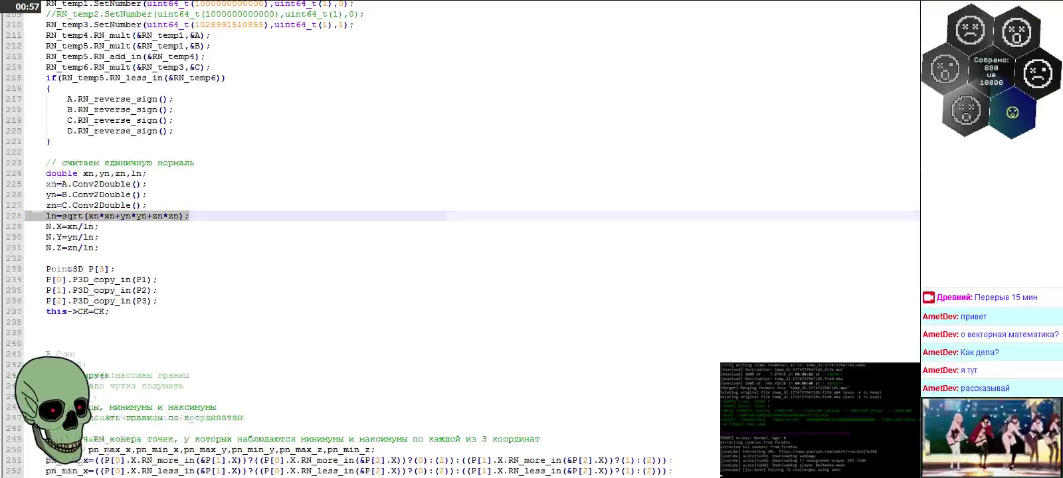
scroll(465, 239, down, 20)
scroll(465, 240, down, 20)
scroll(465, 239, down, 20)
scroll(465, 239, down, 20)
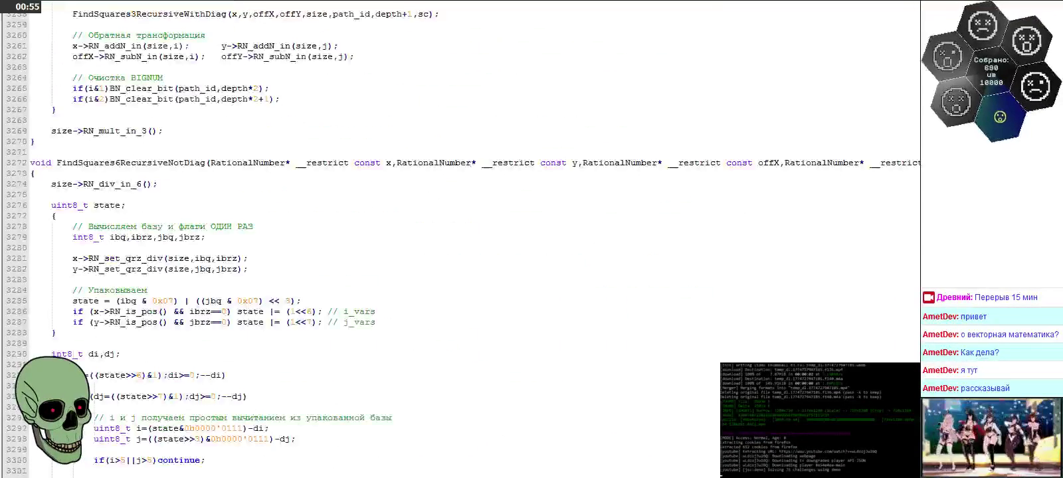
scroll(447, 243, down, 10)
scroll(447, 243, down, 15)
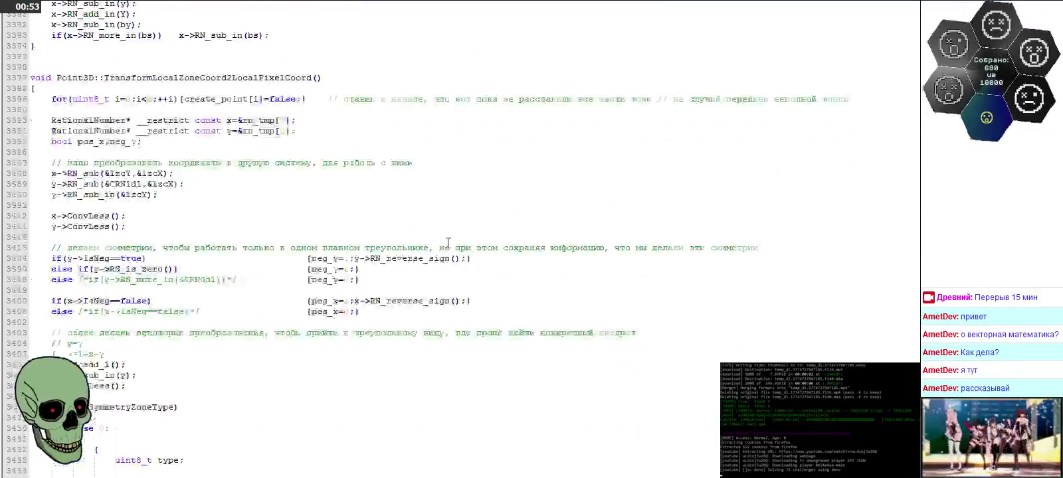
scroll(447, 242, down, 15)
scroll(447, 242, up, 1)
scroll(448, 242, up, 3)
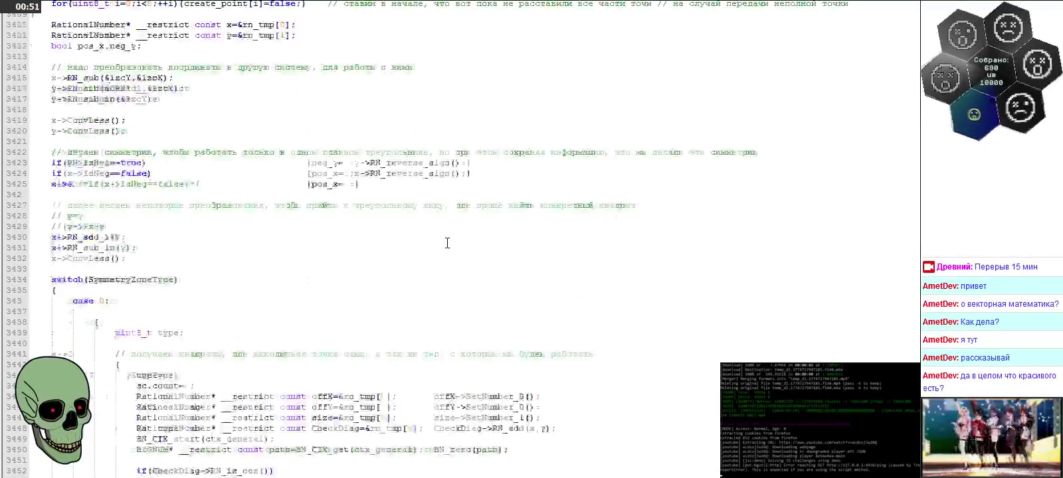
scroll(447, 243, up, 2)
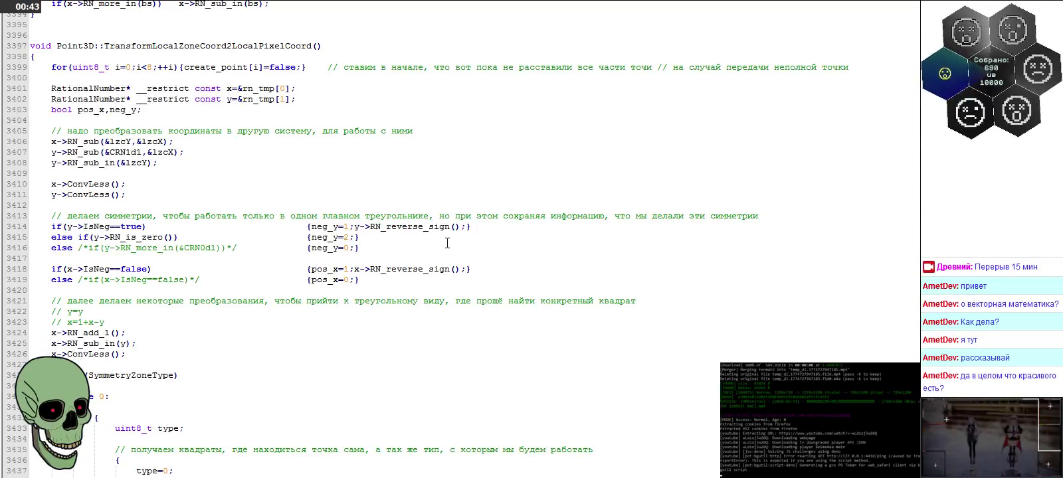
scroll(447, 243, up, 5)
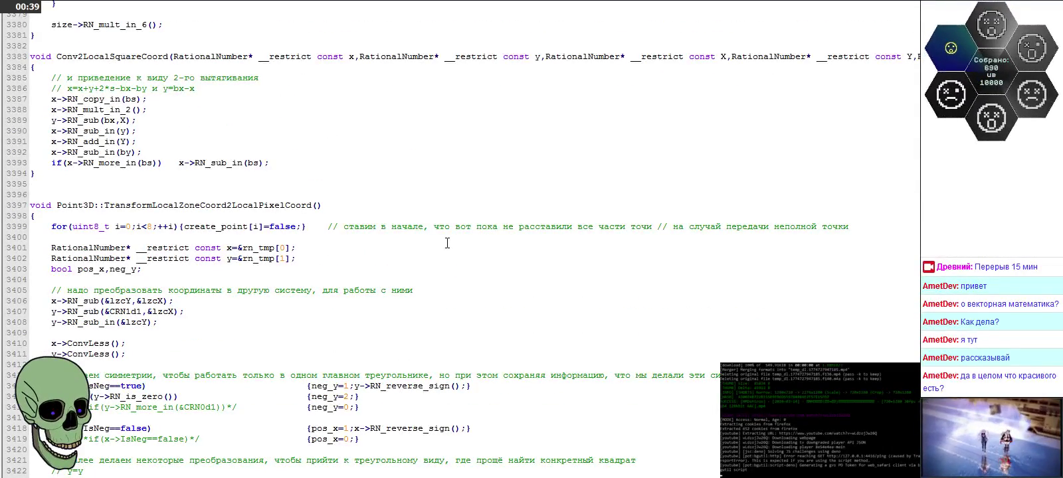
Step: Highlight TransformLocalZoneCoord2LocalPixelCoord occurrences and read through the symmetry-zone switch cases
double_click(175, 207)
scroll(372, 243, down, 1)
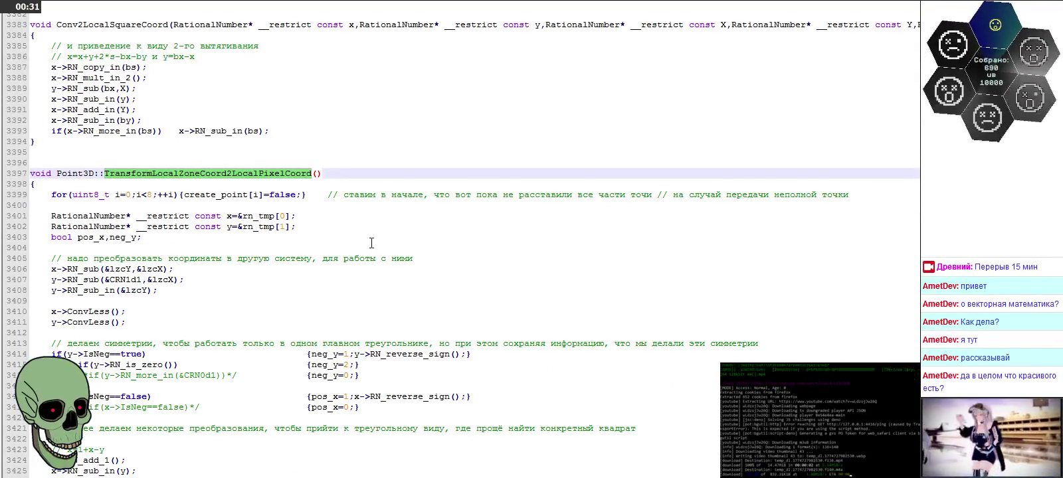
scroll(372, 243, down, 2)
scroll(372, 243, down, 3)
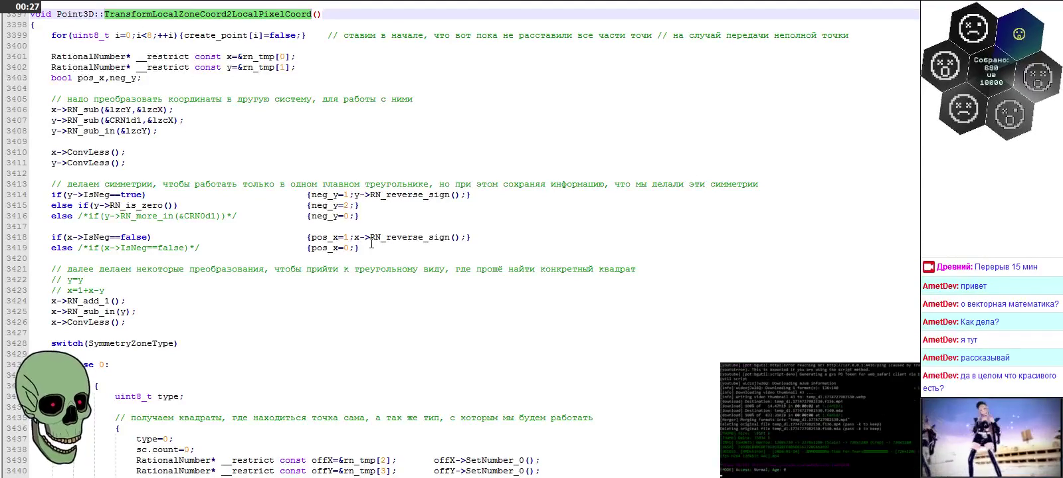
scroll(372, 243, down, 5)
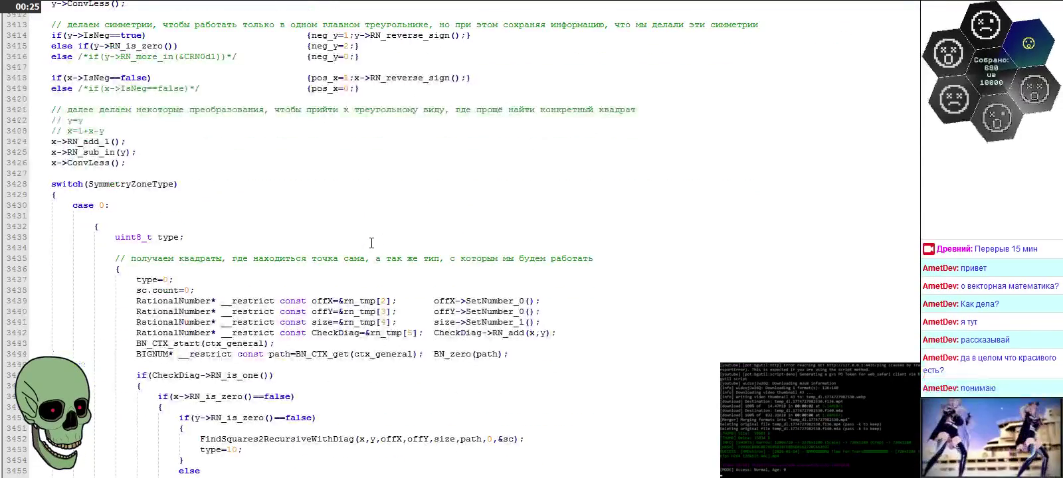
scroll(371, 243, down, 5)
scroll(372, 243, down, 4)
scroll(371, 243, up, 4)
scroll(371, 243, down, 5)
scroll(371, 244, down, 5)
scroll(372, 243, up, 5)
Step: Select the FindSquares2RecursiveWithDiag call name in the code
double_click(262, 122)
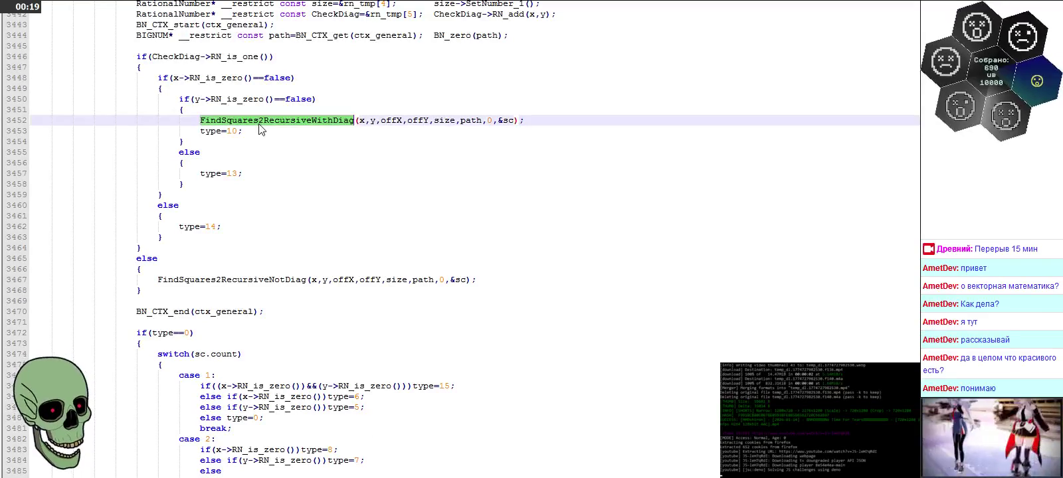
click(222, 123)
drag(200, 122, 316, 122)
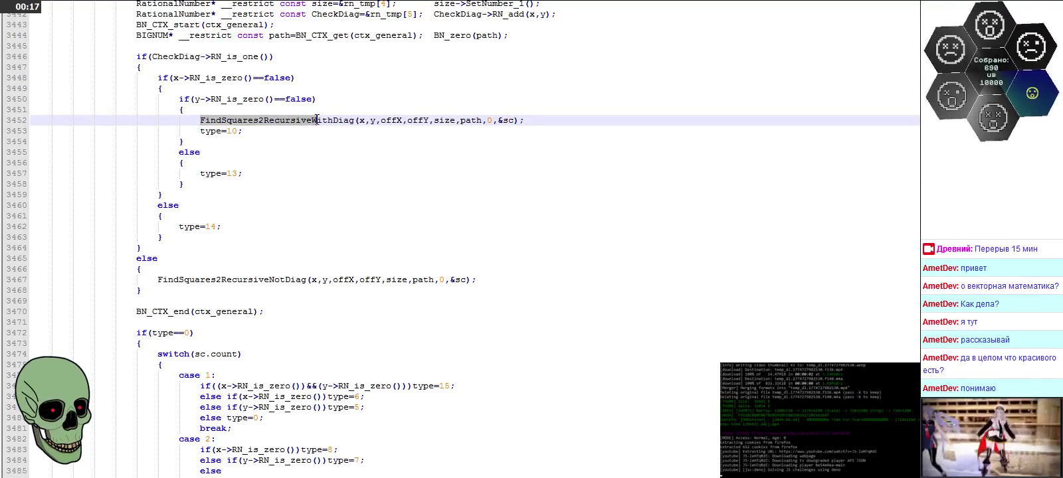
scroll(434, 192, up, 7)
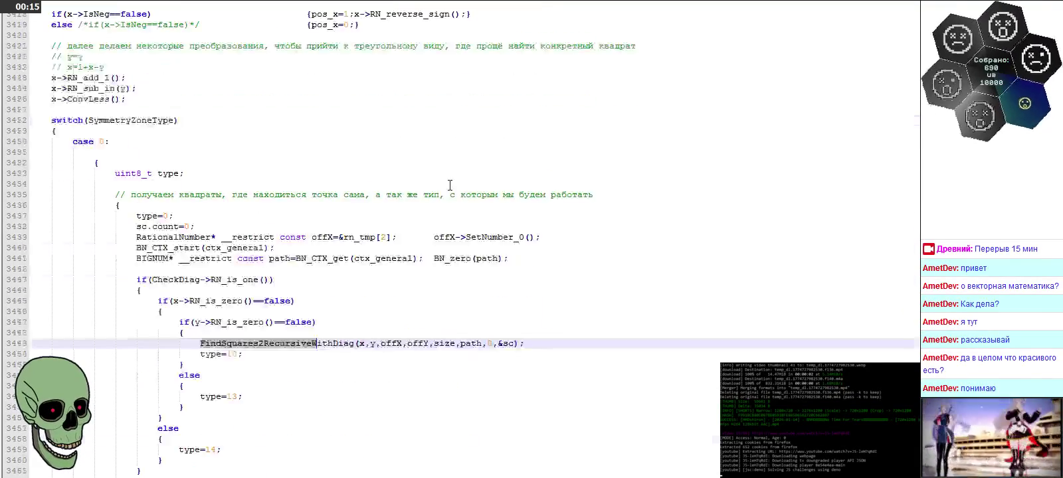
scroll(467, 171, up, 8)
scroll(470, 169, up, 9)
scroll(469, 169, up, 1)
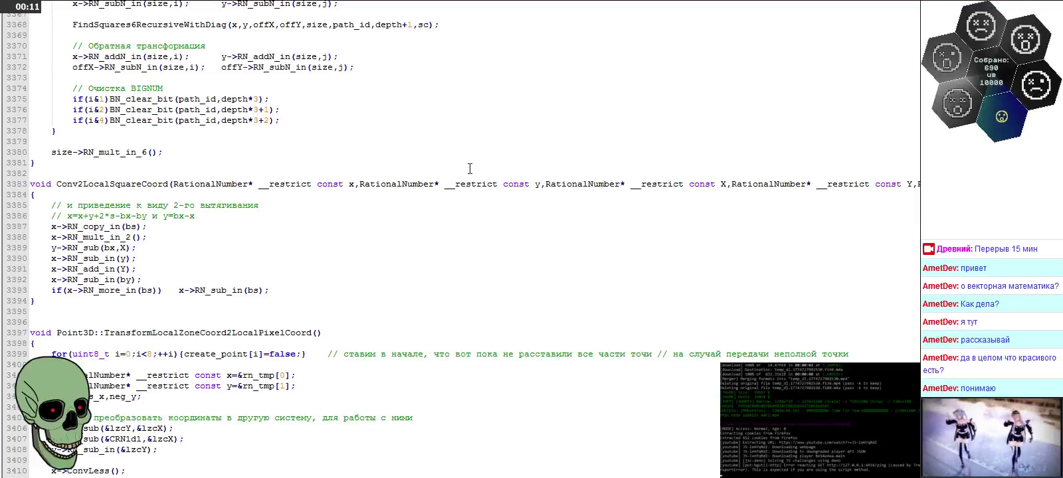
Step: Scroll up to the FindSquares6RecursiveNotDiag definition and highlight its name
scroll(470, 169, up, 5)
scroll(469, 168, up, 4)
scroll(470, 169, up, 5)
scroll(470, 169, up, 1)
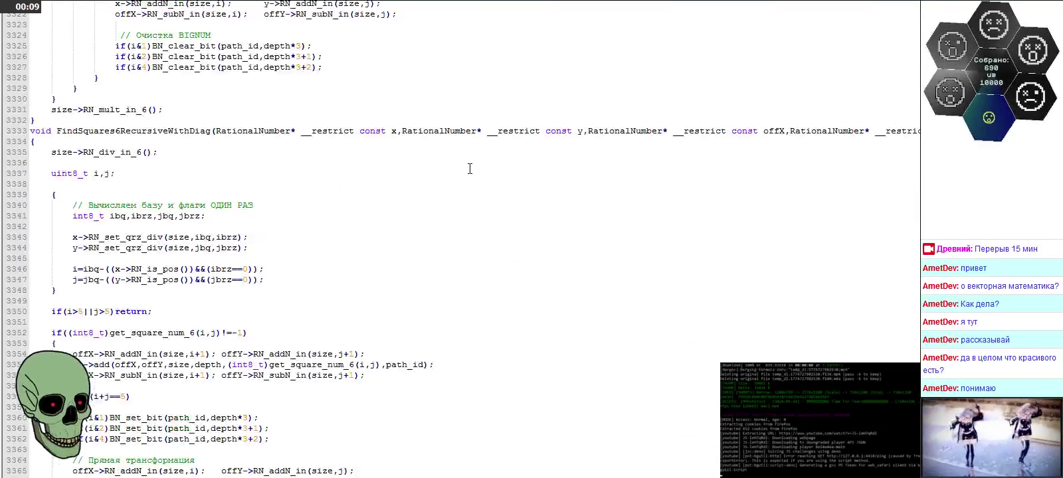
scroll(470, 169, up, 4)
scroll(469, 168, up, 6)
scroll(469, 168, up, 1)
scroll(469, 168, up, 4)
scroll(470, 169, up, 3)
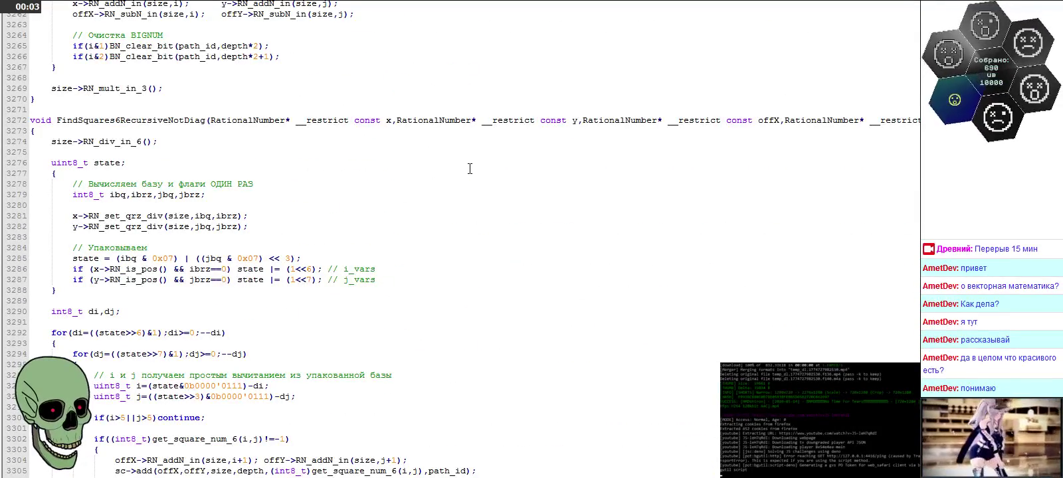
double_click(183, 123)
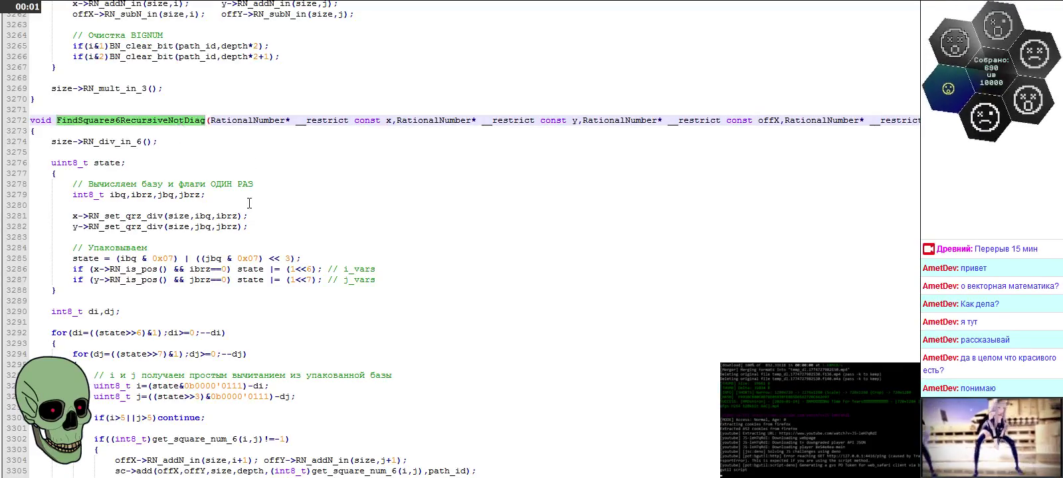
scroll(273, 212, down, 2)
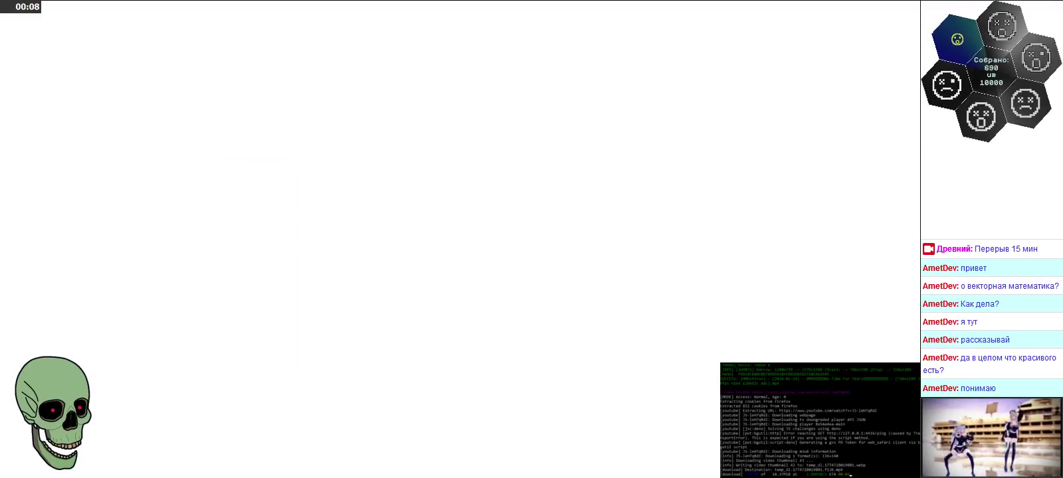
Step: Zoom the whiteboard image in on the blue triangle of recursively shrinking squares
scroll(541, 279, down, 1)
scroll(541, 273, down, 3)
scroll(531, 295, down, 3)
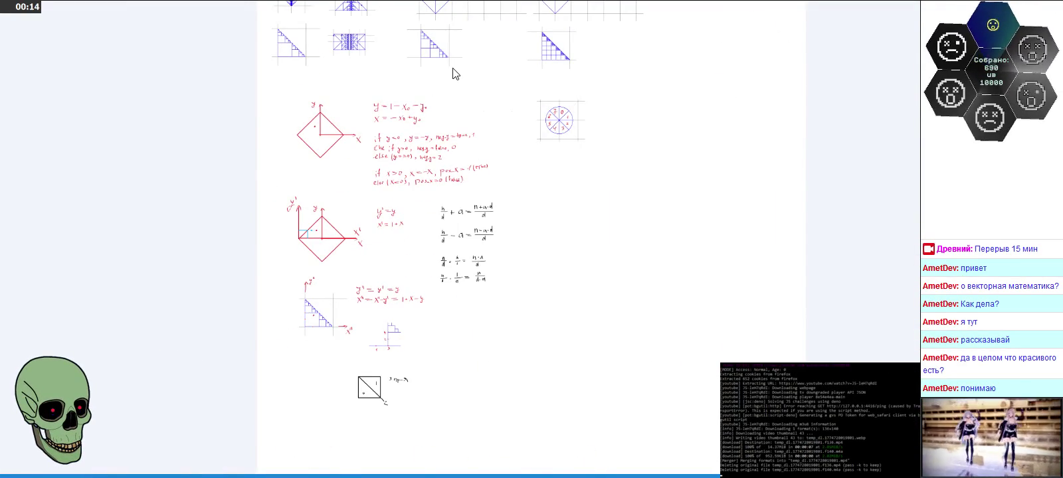
scroll(457, 136, up, 2)
scroll(351, 100, up, 3)
scroll(327, 174, up, 2)
Step: Pan across the notes and centre the right-hand triangle fractal
scroll(413, 247, up, 3)
scroll(425, 199, up, 2)
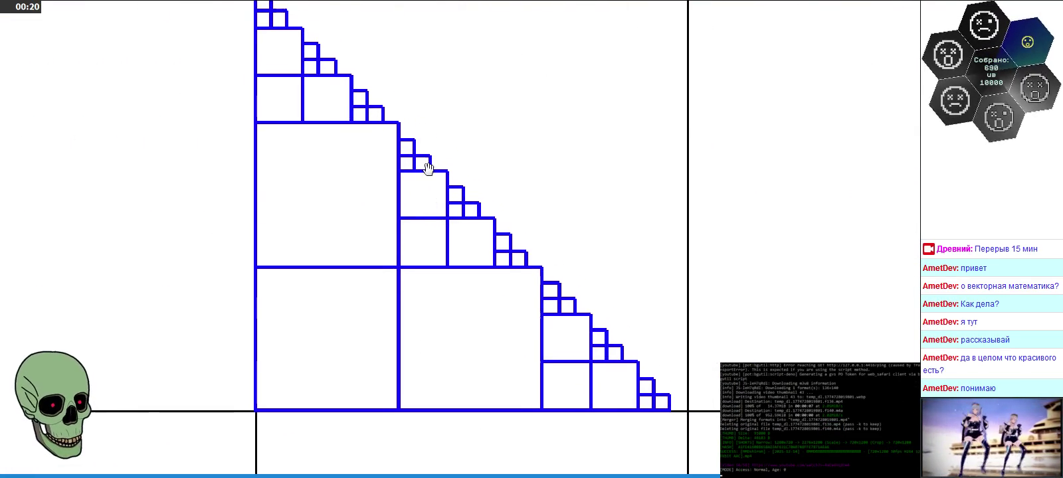
scroll(427, 168, down, 1)
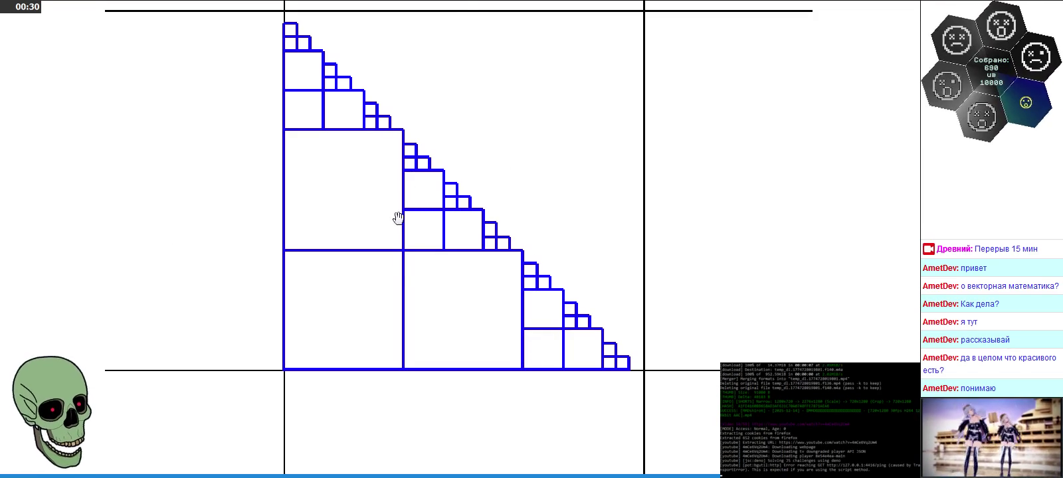
drag(683, 235, 361, 234)
scroll(360, 234, down, 3)
drag(718, 226, 304, 214)
scroll(304, 213, down, 3)
Step: Zoom back out and pan to show both triangle-of-squares variants, including the fine-grid diagonal
scroll(522, 230, up, 4)
scroll(520, 220, up, 1)
scroll(446, 244, up, 2)
scroll(468, 236, up, 1)
scroll(479, 247, up, 2)
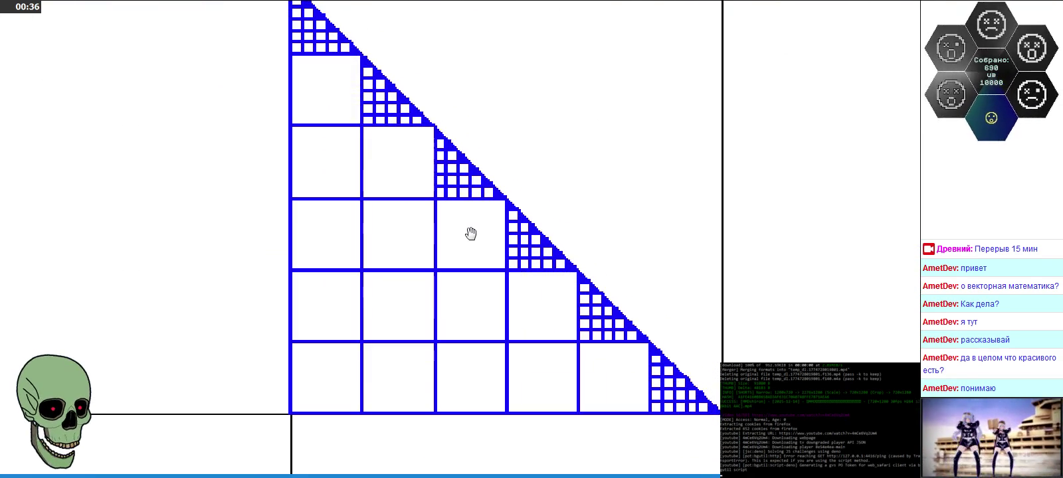
scroll(465, 245, down, 1)
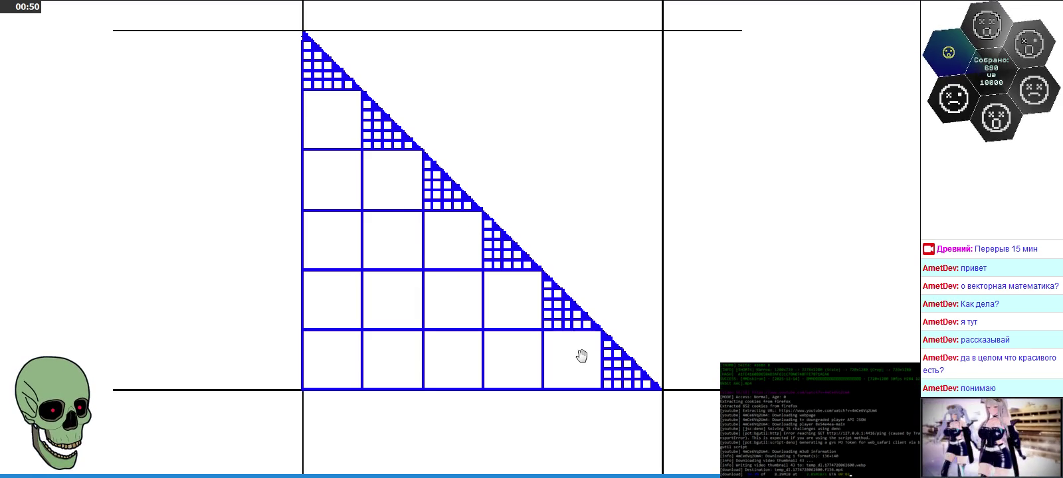
scroll(574, 267, down, 1)
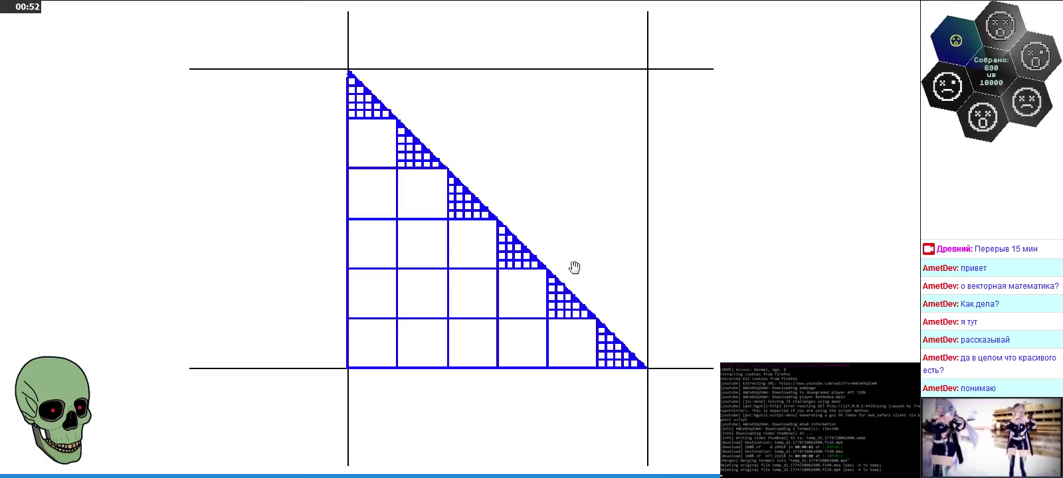
scroll(574, 267, down, 1)
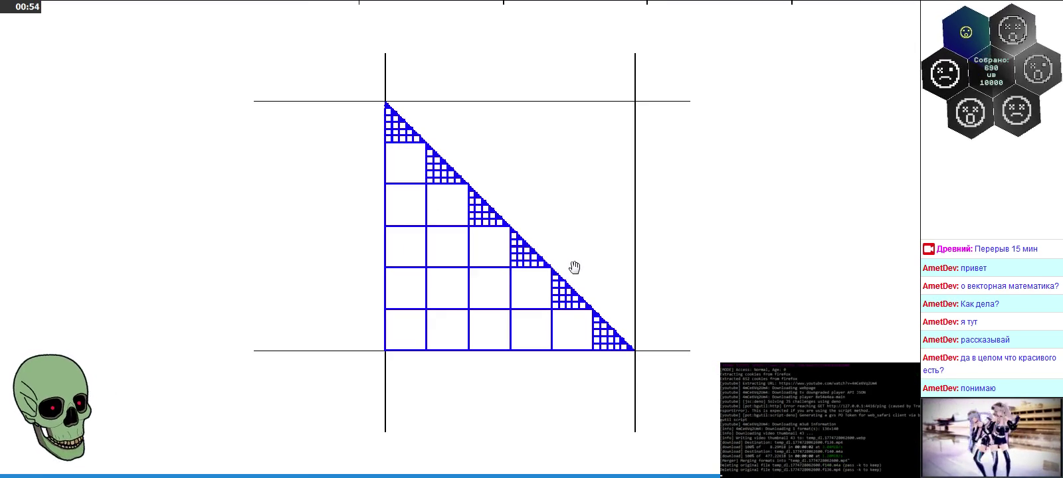
scroll(574, 267, down, 1)
scroll(572, 267, down, 1)
drag(483, 275, 546, 280)
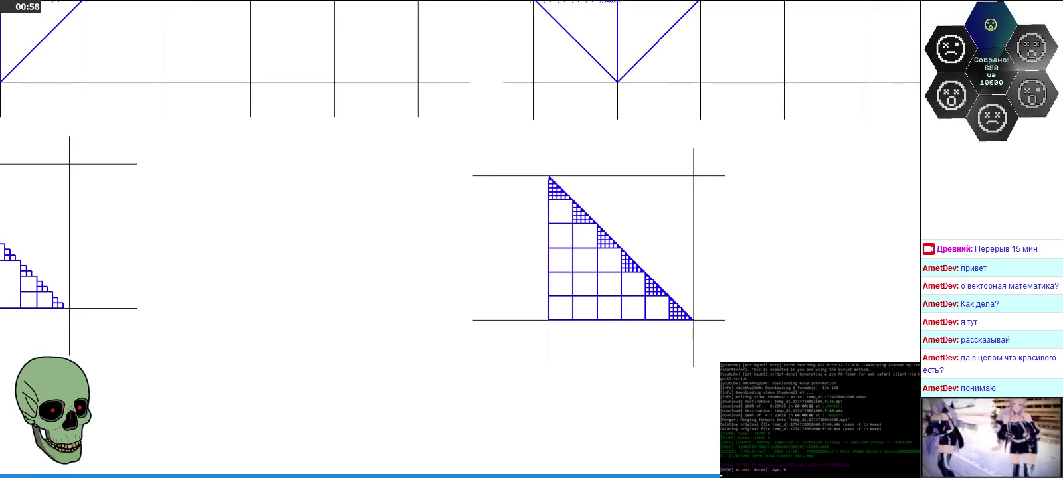
key(alt+Tab)
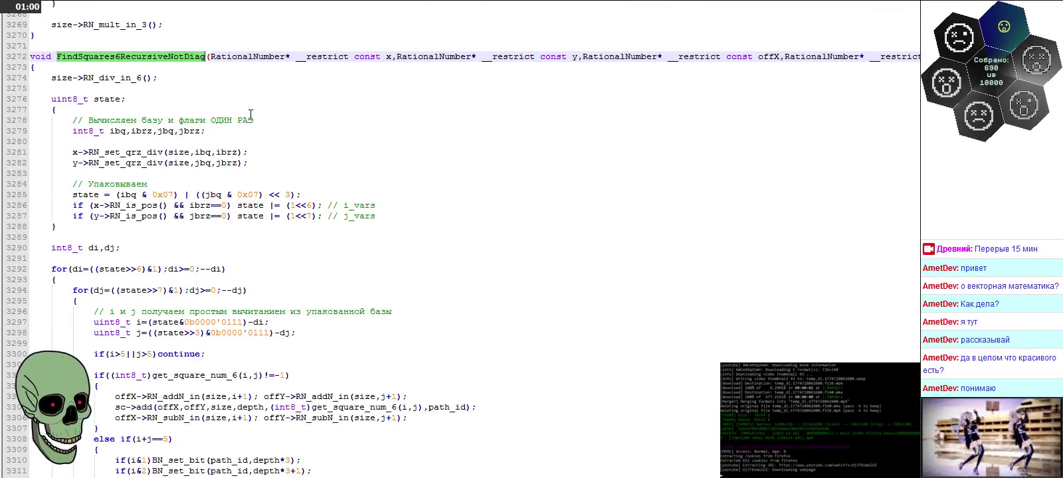
Step: Scroll to line 3318 and select the recursive FindSquares6RecursiveNotDiag(...) self-call
scroll(405, 167, down, 2)
scroll(406, 167, down, 2)
scroll(405, 167, down, 2)
scroll(406, 168, down, 2)
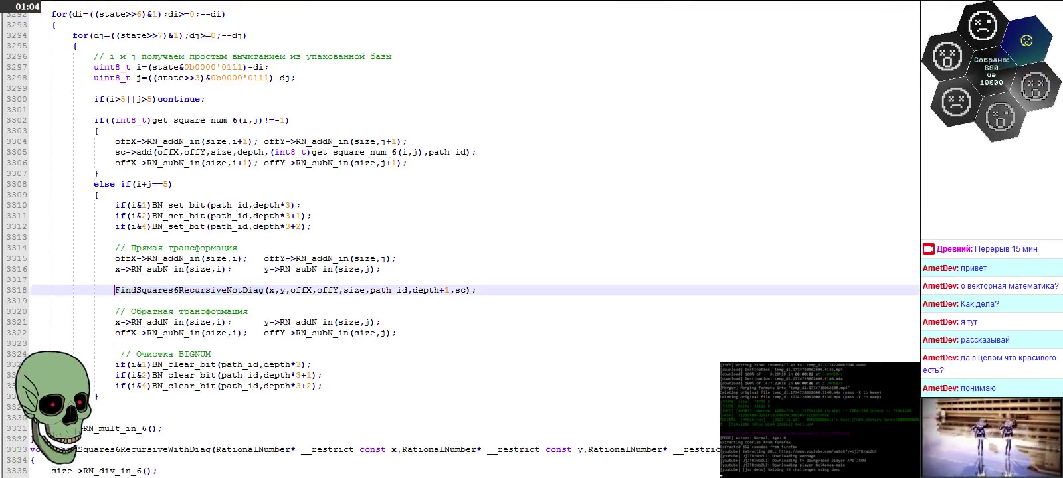
drag(115, 290, 682, 293)
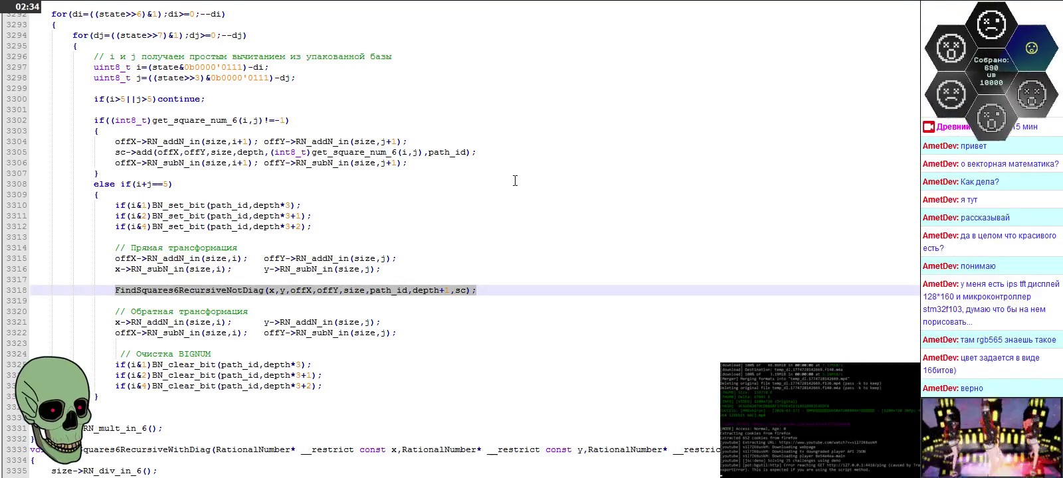
Step: Scroll past FindSquares6RecursiveWithDiag to Conv2LocalSquareCoord and TransformLocalZoneCoord2LocalPixelCoord
scroll(301, 174, up, 1)
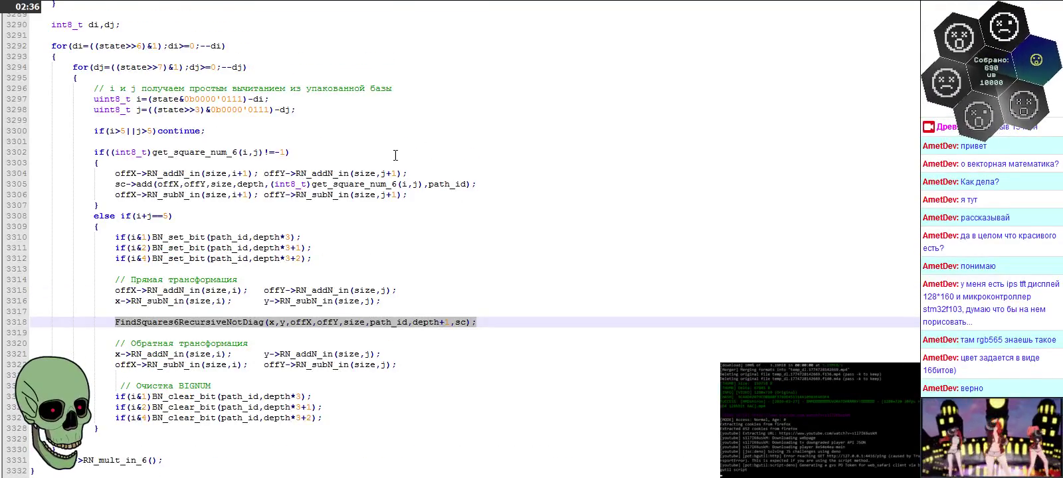
scroll(396, 156, up, 4)
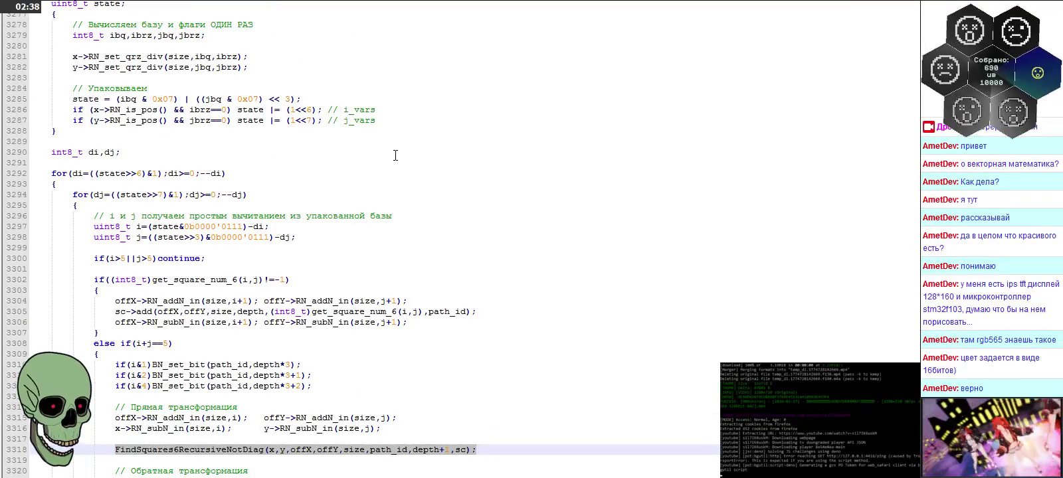
scroll(342, 175, up, 6)
scroll(361, 171, down, 8)
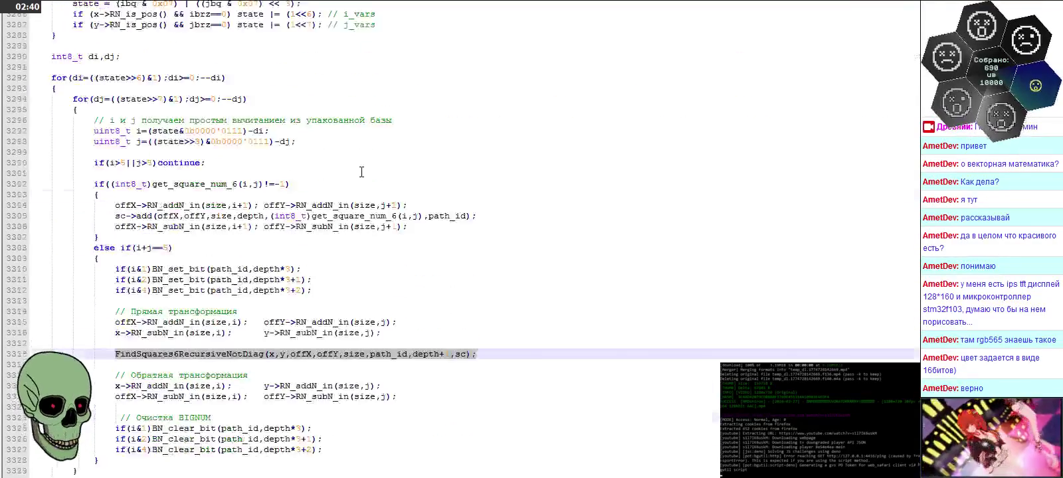
scroll(359, 199, down, 12)
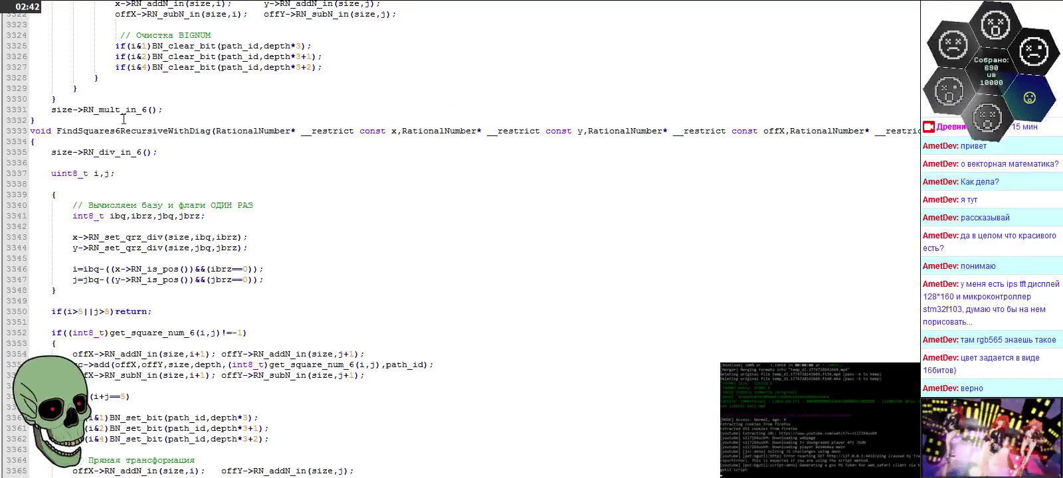
scroll(359, 236, down, 9)
scroll(379, 230, down, 6)
scroll(379, 230, down, 3)
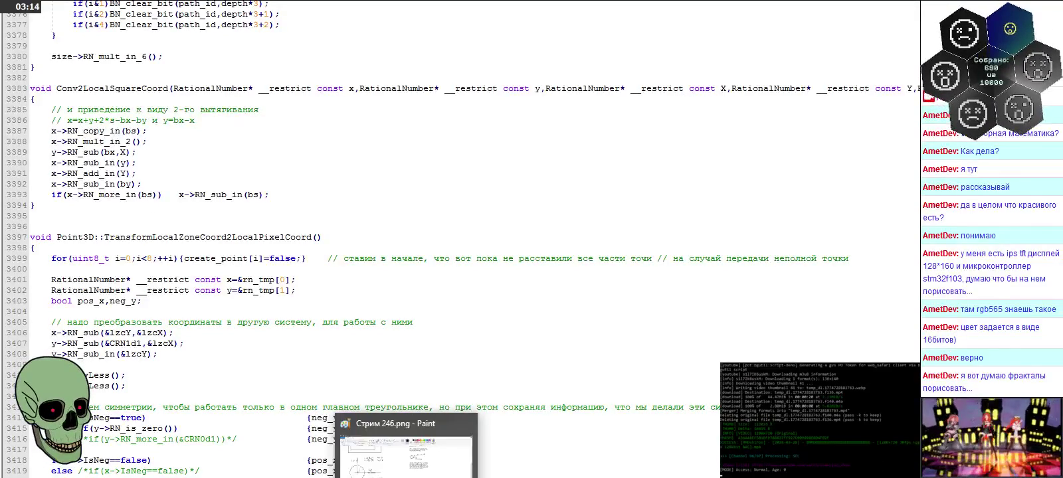
Step: Bring up the diamond-coordinate notes in Windows Photos and advance to the next whiteboard image
click(474, 445)
key(alt+Tab)
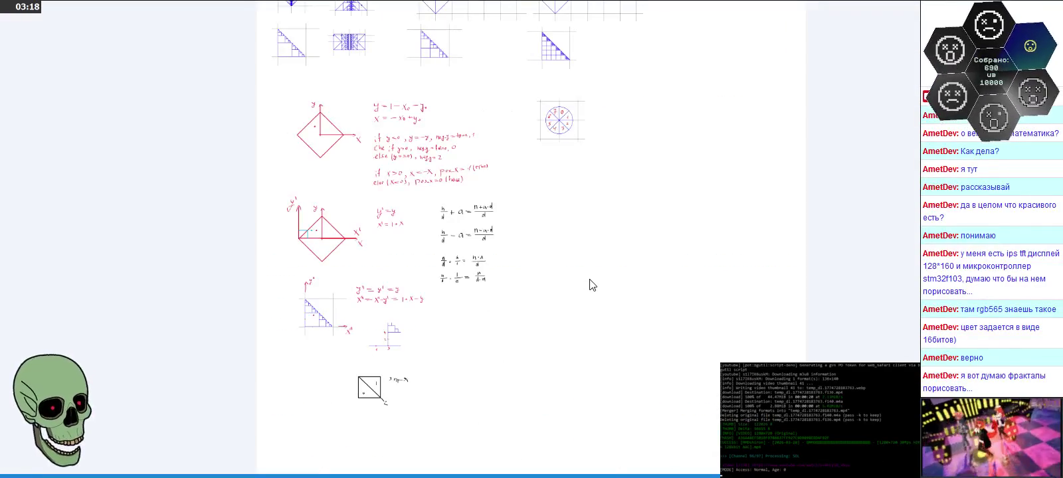
key(ctrl+z)
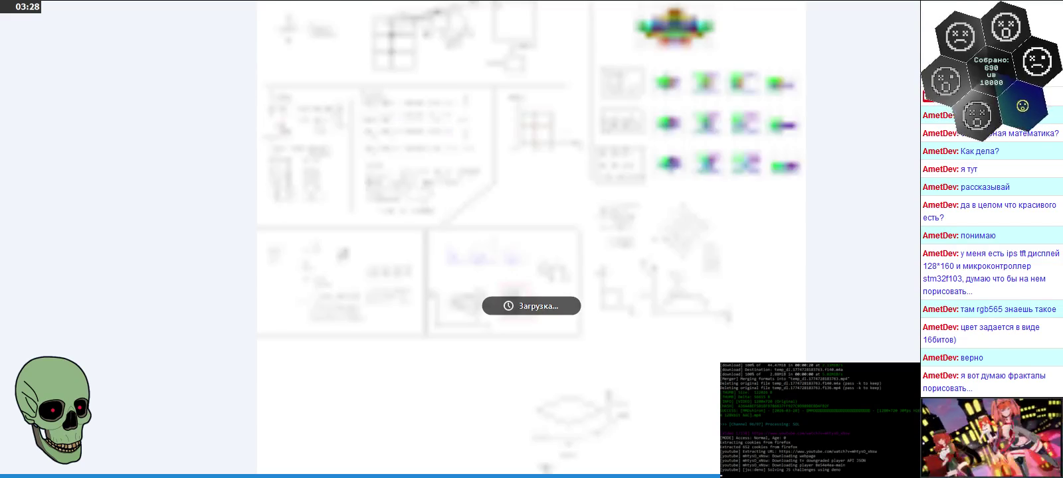
Step: Zoom in and centre the diamond grid of coloured blocks numbered 1 to 25
scroll(709, 99, up, 3)
scroll(709, 99, up, 5)
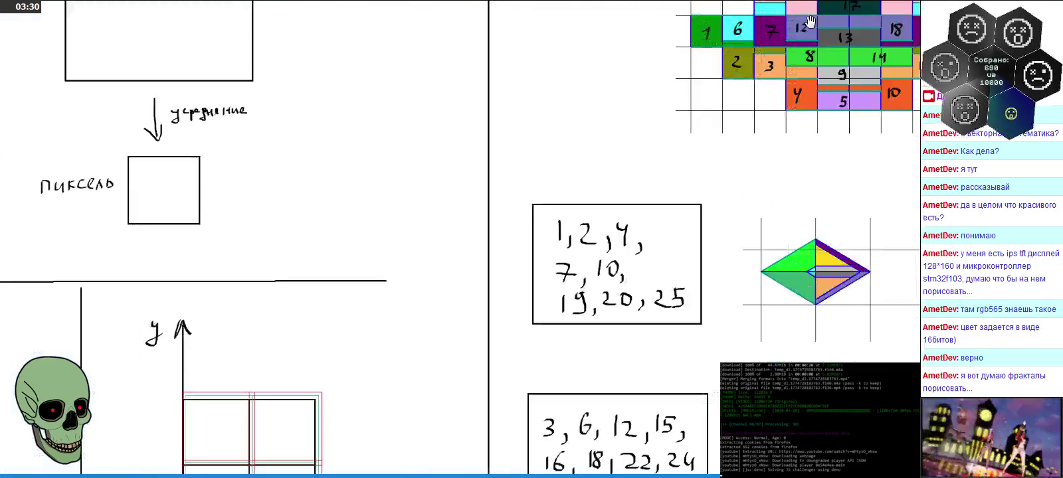
drag(385, 168, 270, 226)
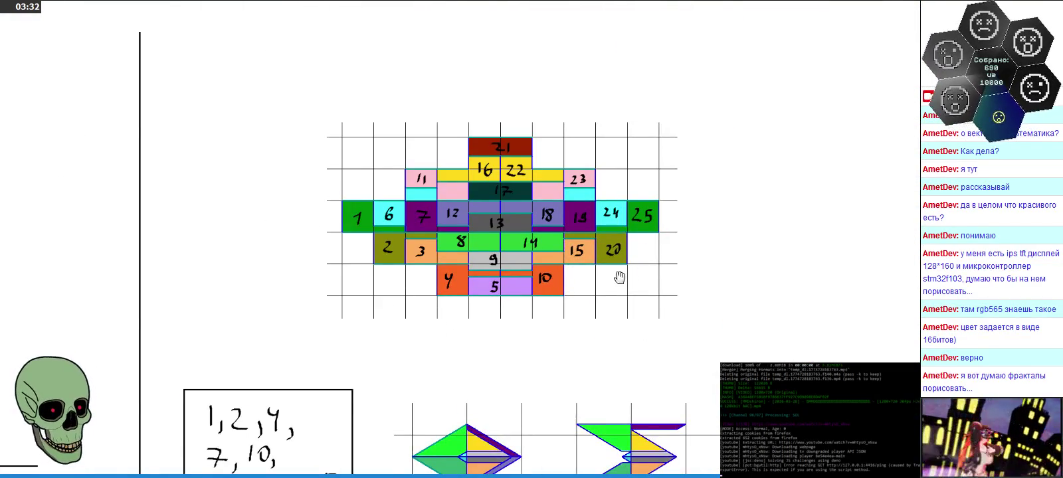
scroll(615, 263, up, 1)
scroll(605, 250, up, 1)
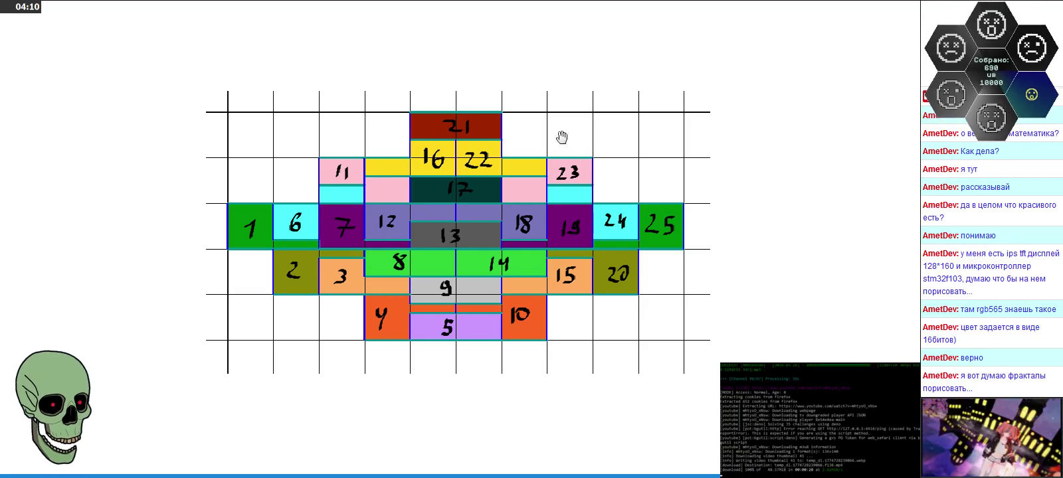
Step: Scroll through the Photos pictures to the isometric diamond diagram with its coloured legend and block grid
scroll(744, 212, down, 2)
scroll(744, 212, down, 3)
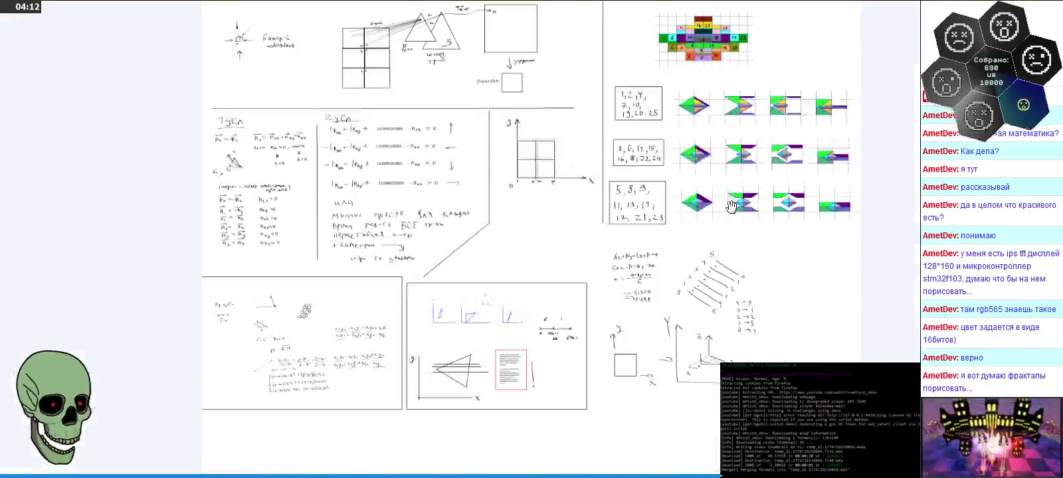
scroll(532, 239, down, 10)
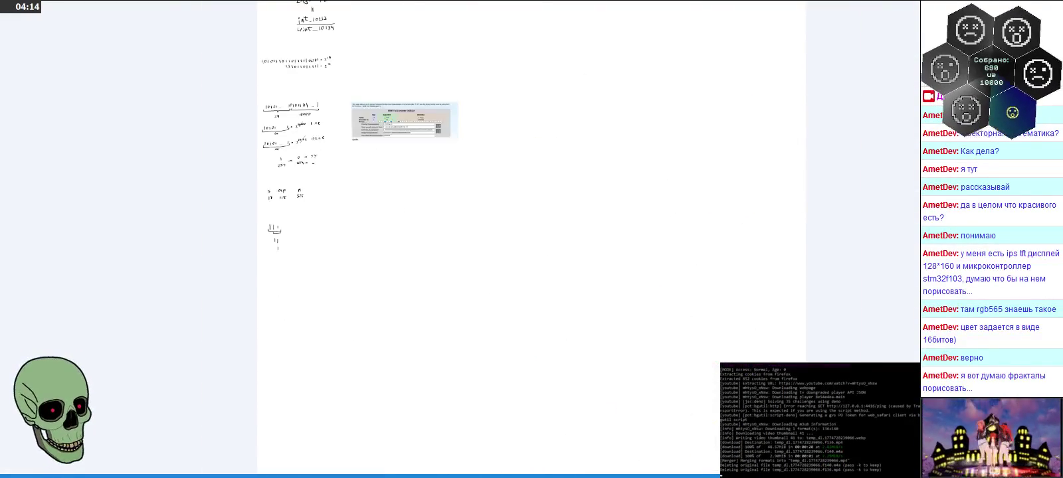
scroll(531, 239, down, 10)
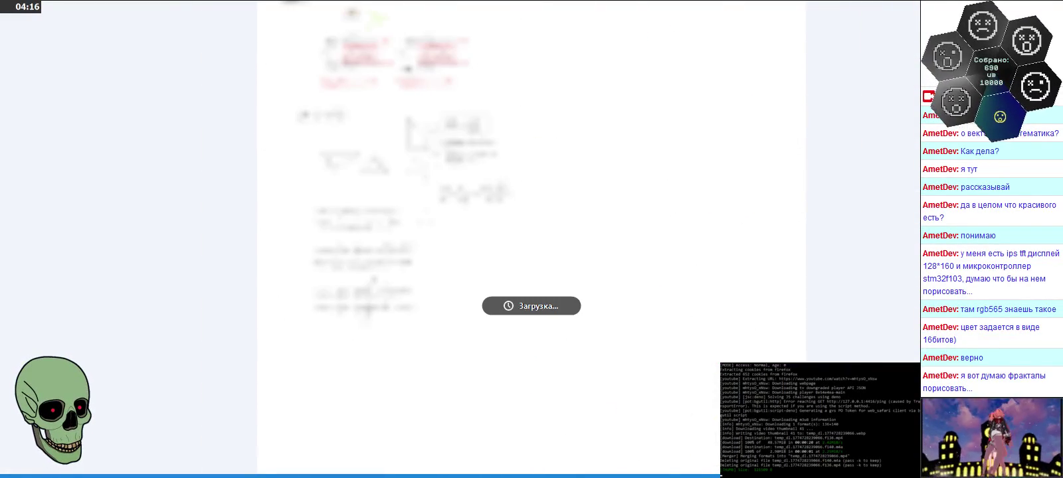
scroll(531, 239, down, 10)
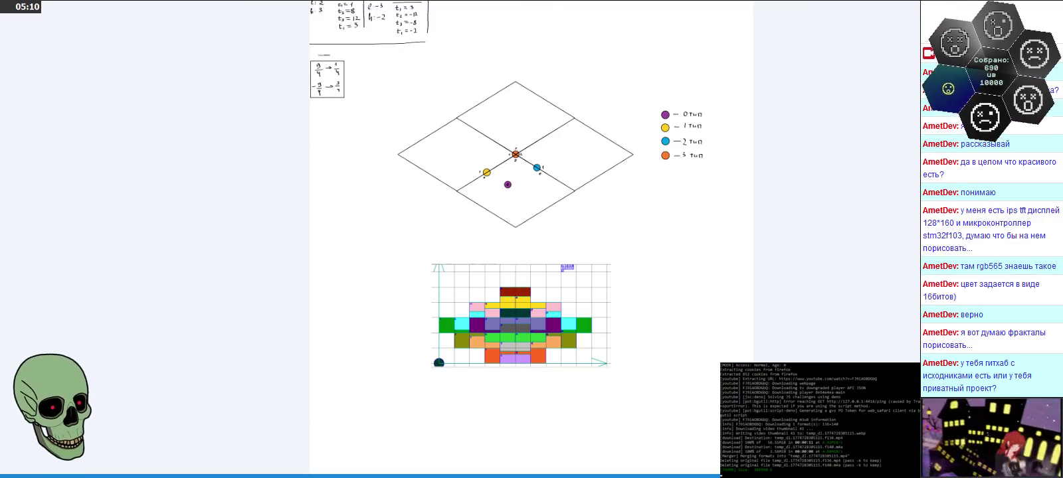
scroll(595, 384, up, 2)
scroll(517, 439, up, 3)
scroll(547, 307, up, 1)
scroll(546, 308, down, 1)
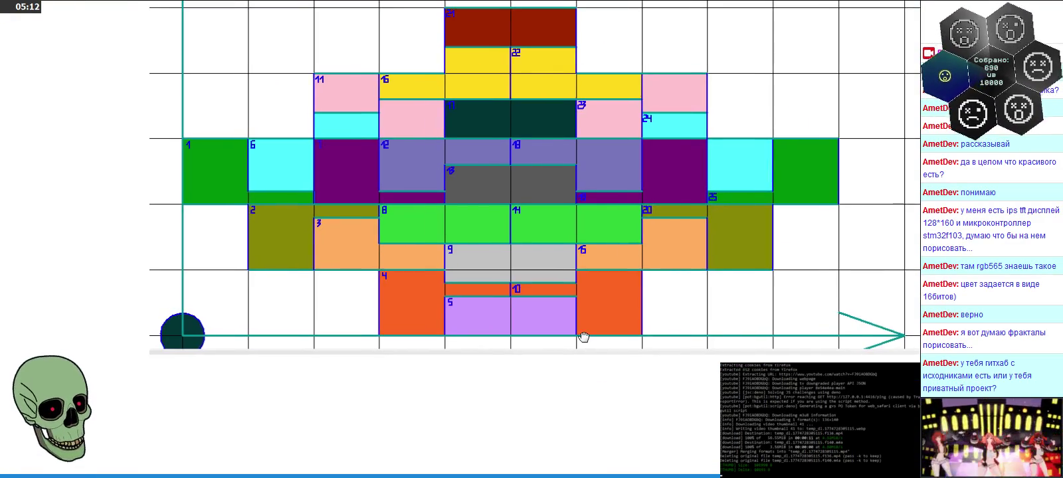
scroll(584, 339, down, 2)
scroll(230, 327, down, 1)
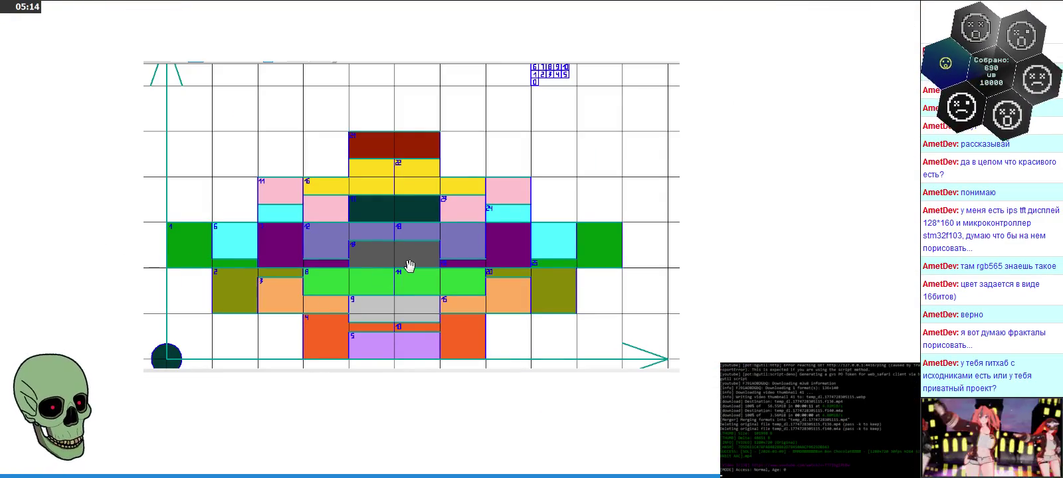
scroll(500, 261, down, 1)
scroll(511, 265, down, 3)
scroll(526, 265, down, 1)
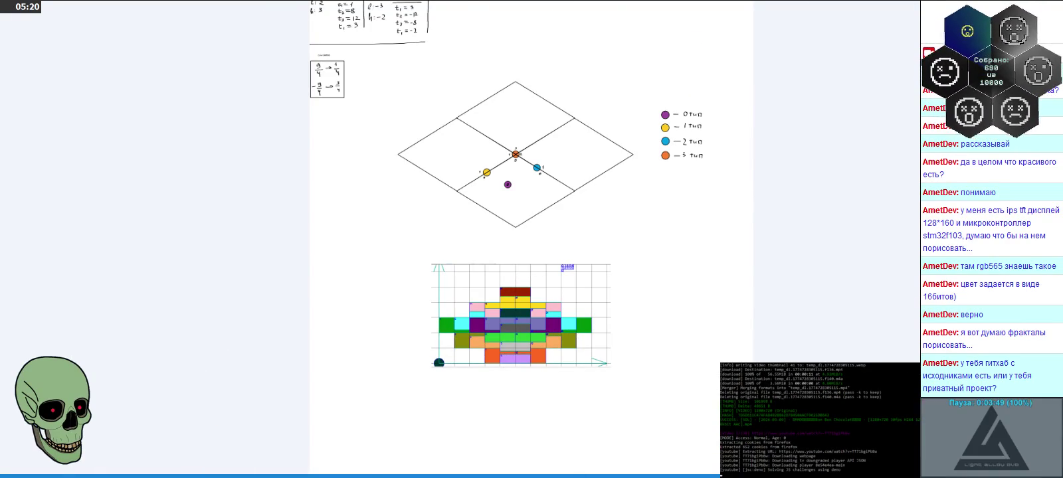
key(ctrl+Tab)
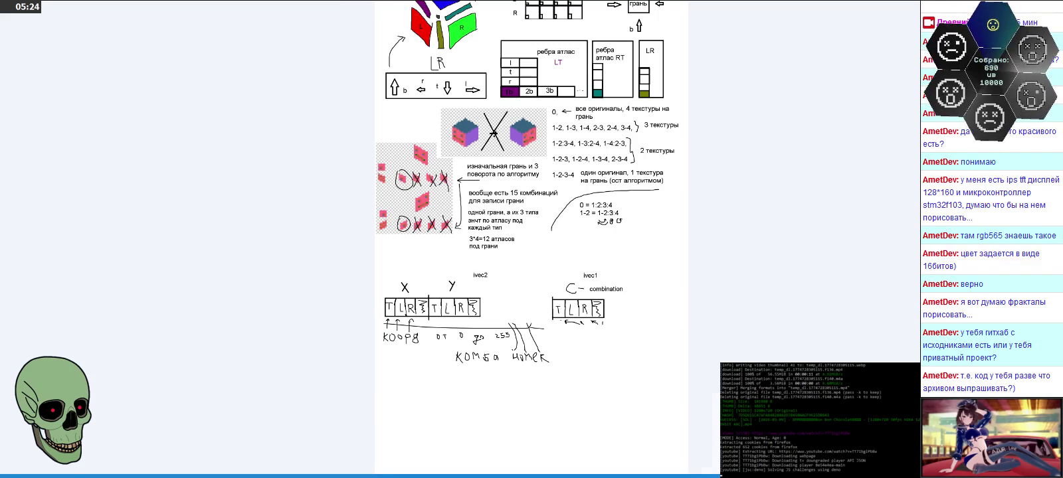
key(ctrl+Tab)
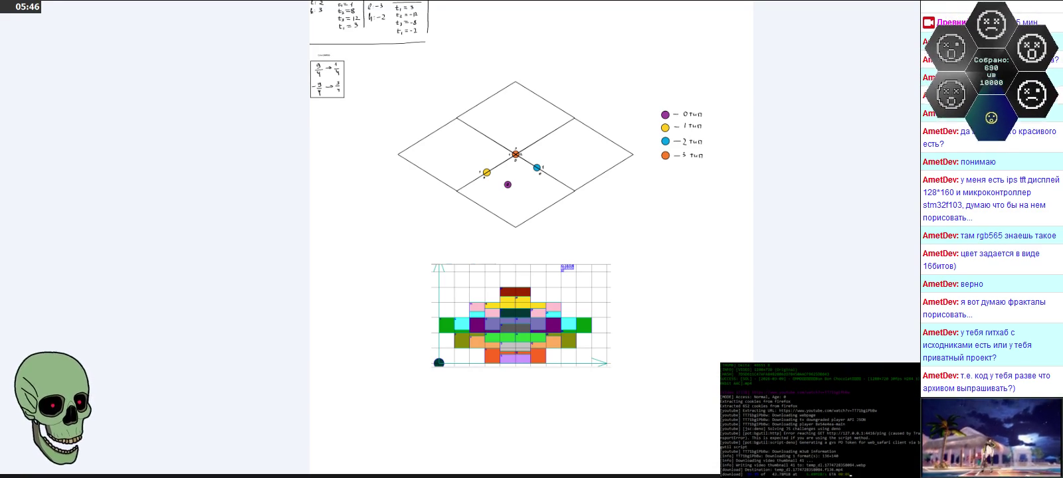
Step: Leave full-screen view and magnify the Paint canvas around the SubPixel and Pixel drawings
key(Escape)
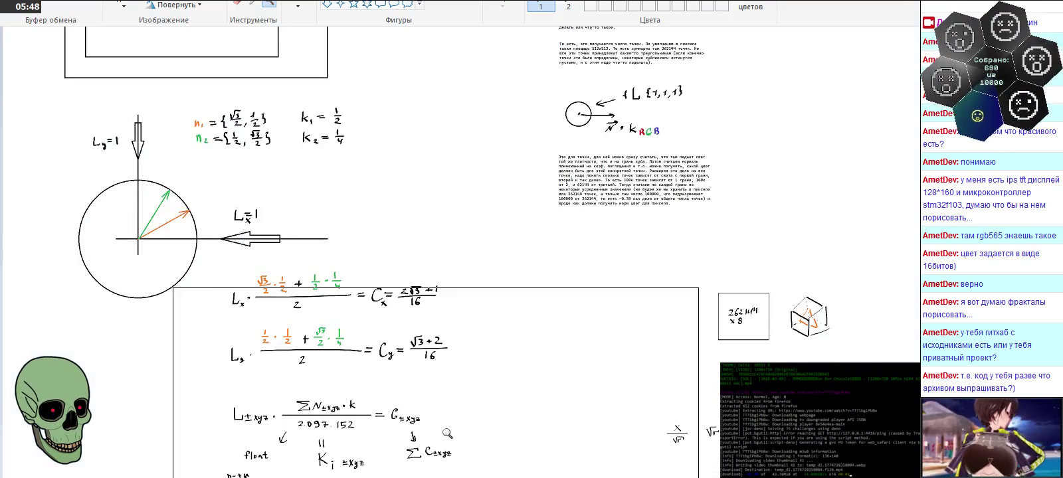
right_click(404, 251)
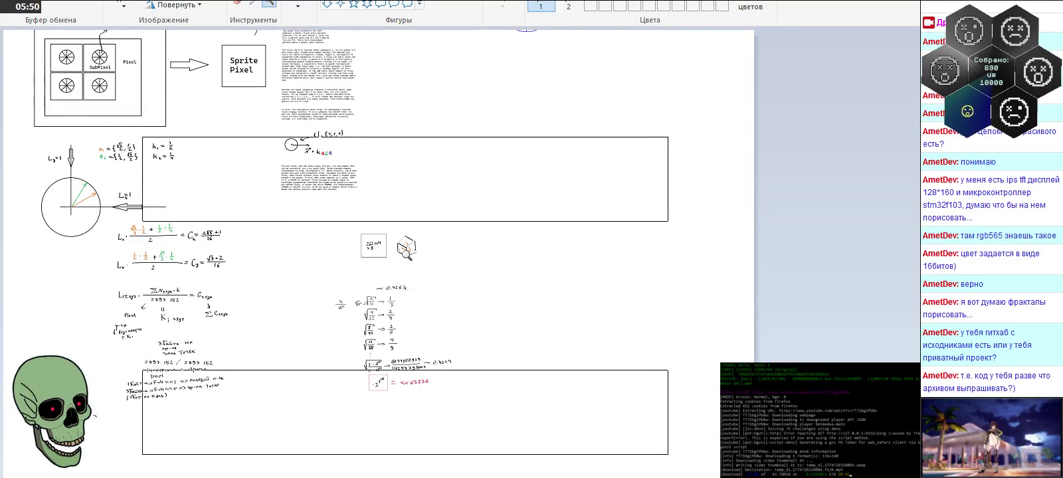
click(309, 189)
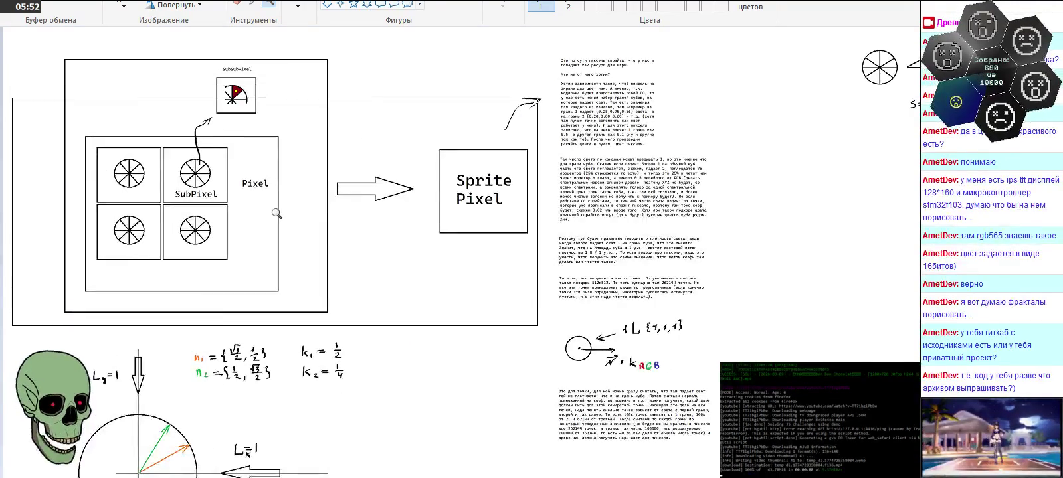
click(308, 188)
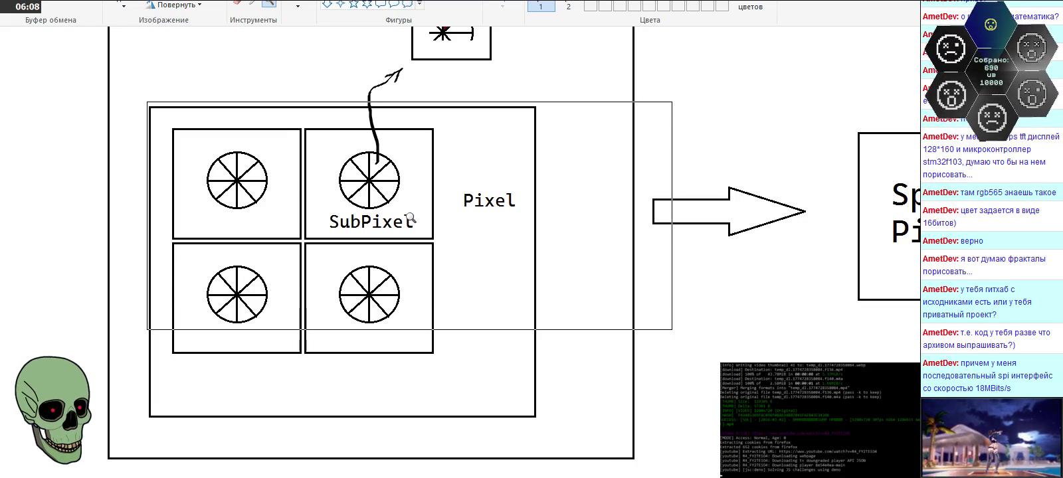
Step: Make a selection beside the pixel grid and cancel it, then bring up the Start menu
click(688, 237)
drag(779, 287, 943, 59)
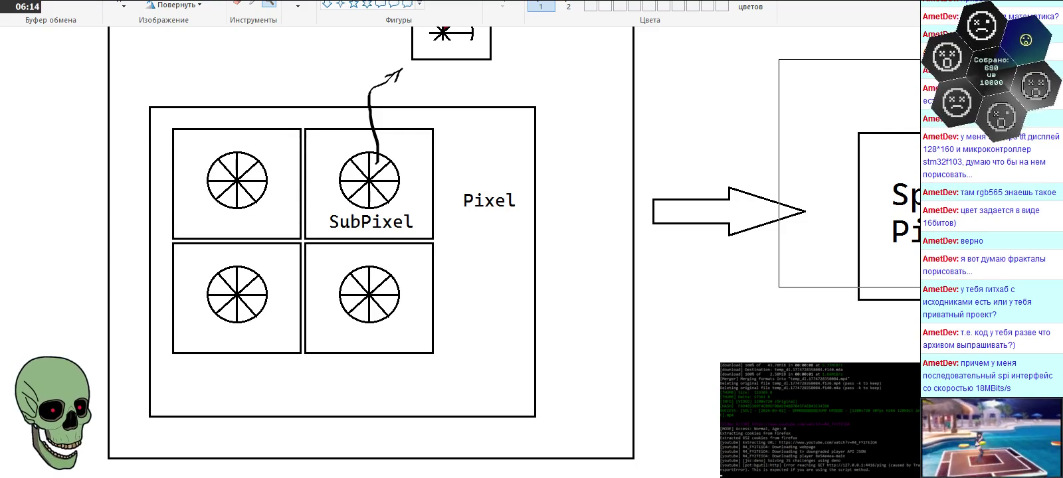
key(Escape)
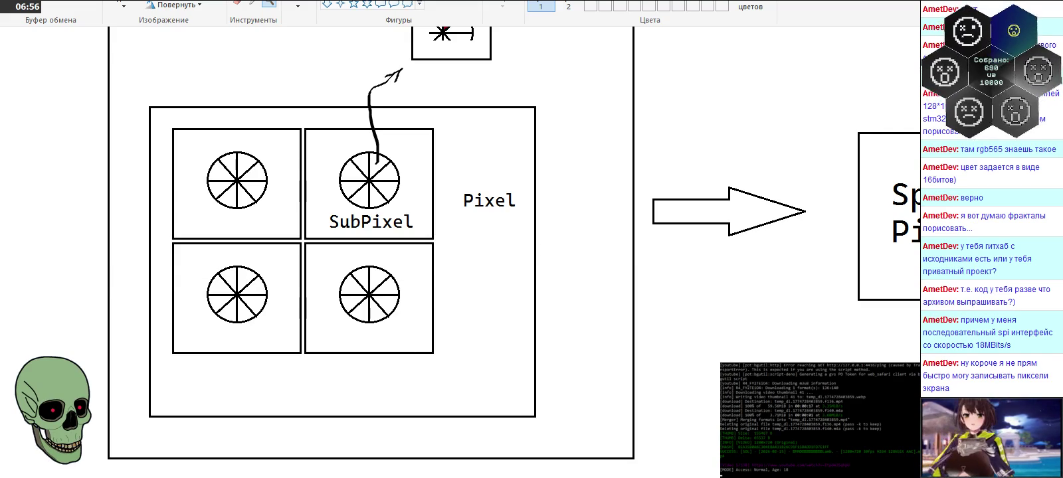
key(super)
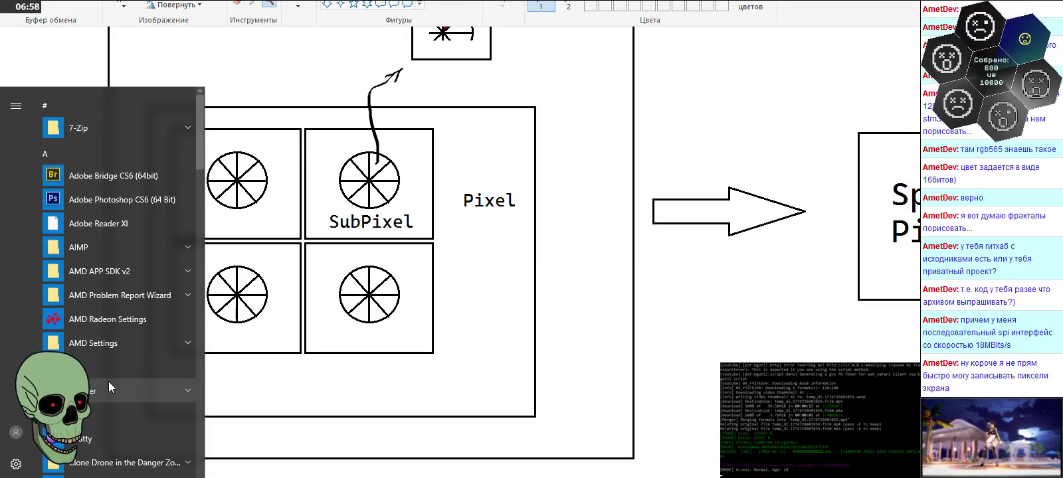
Step: Launch Калькулятор from Стандартные — Windows and compute 128 × 160 = 20480
scroll(136, 378, down, 15)
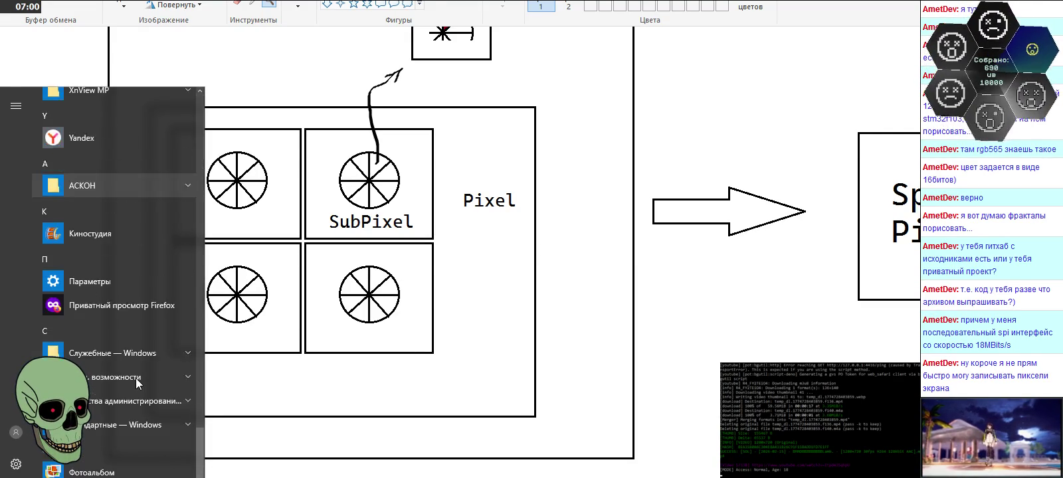
click(143, 417)
scroll(140, 439, down, 3)
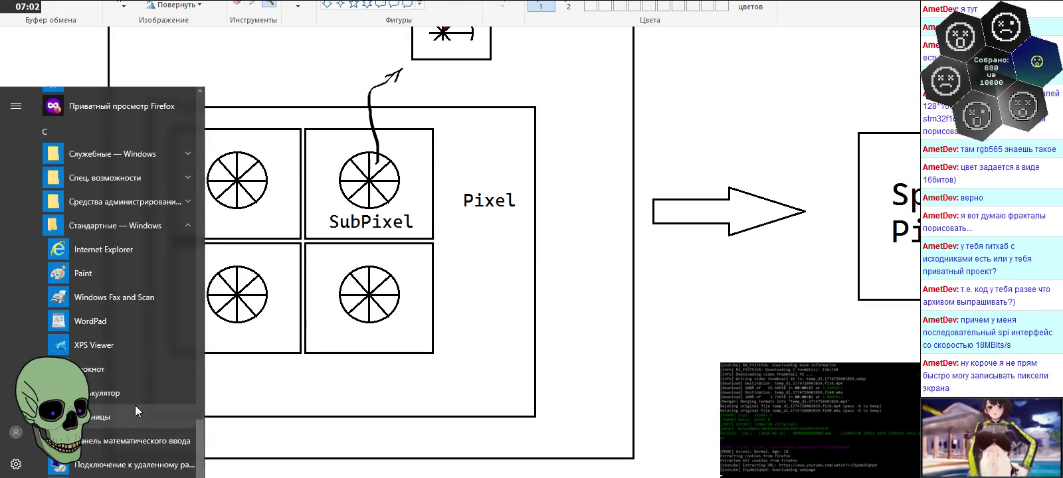
click(135, 405)
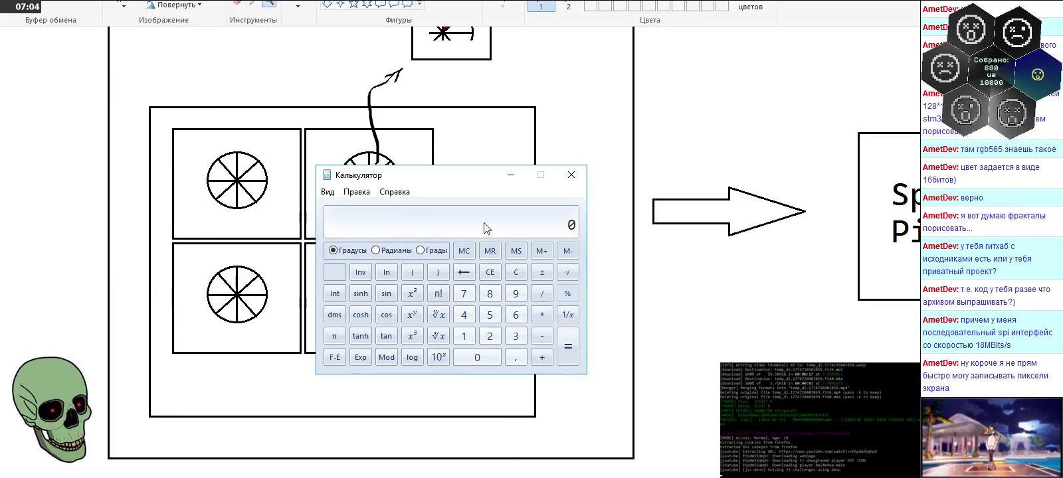
text(12)
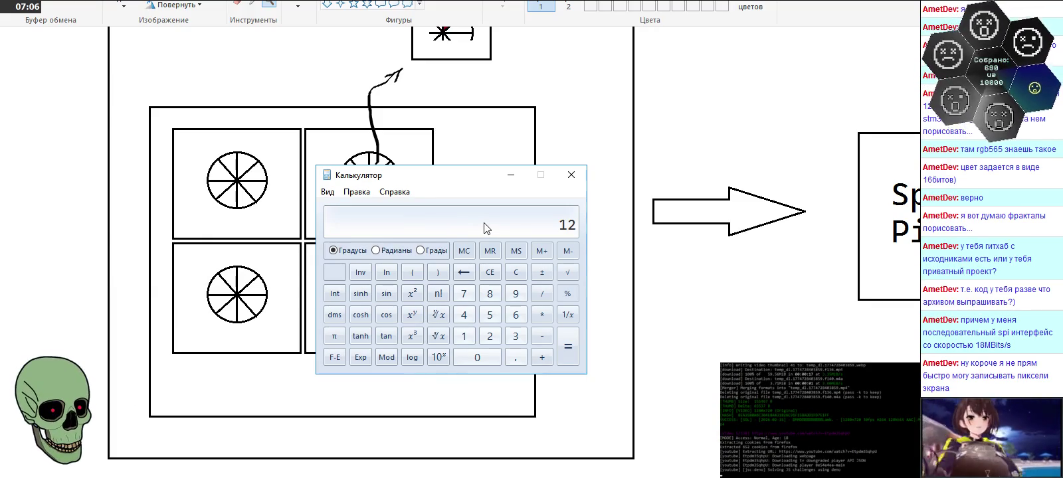
text(8*160)
key(Return)
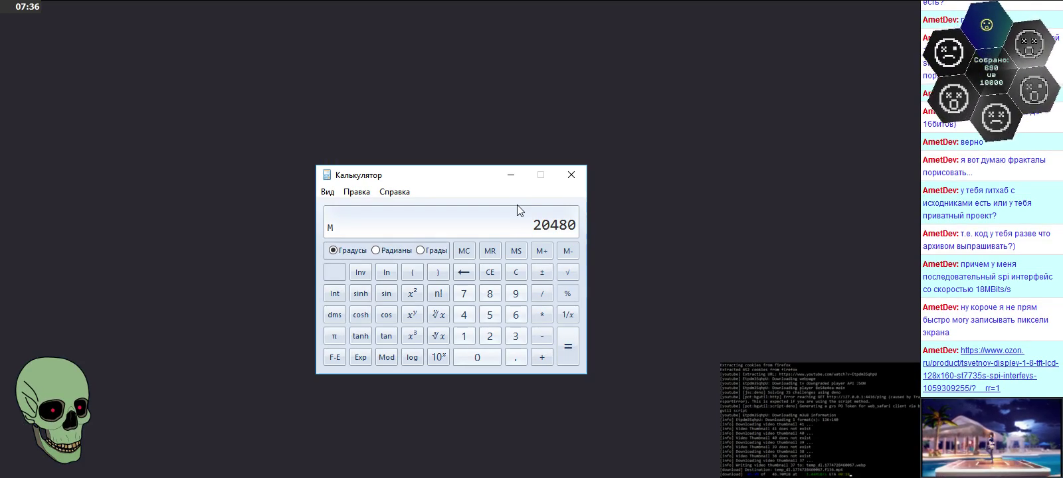
Step: Clear Calculator memory and multiply 20480 by 16 to get 327680
click(464, 252)
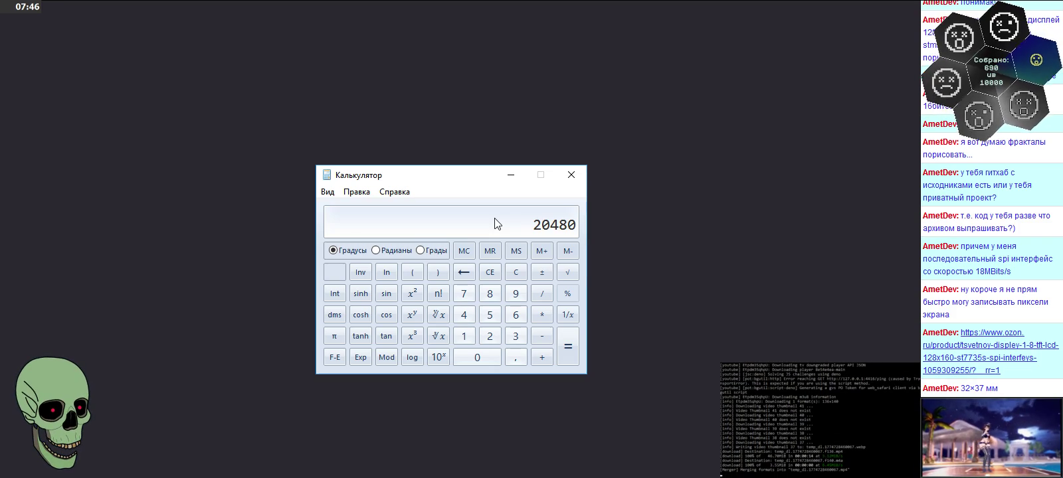
key(asterisk)
text(16)
key(Return)
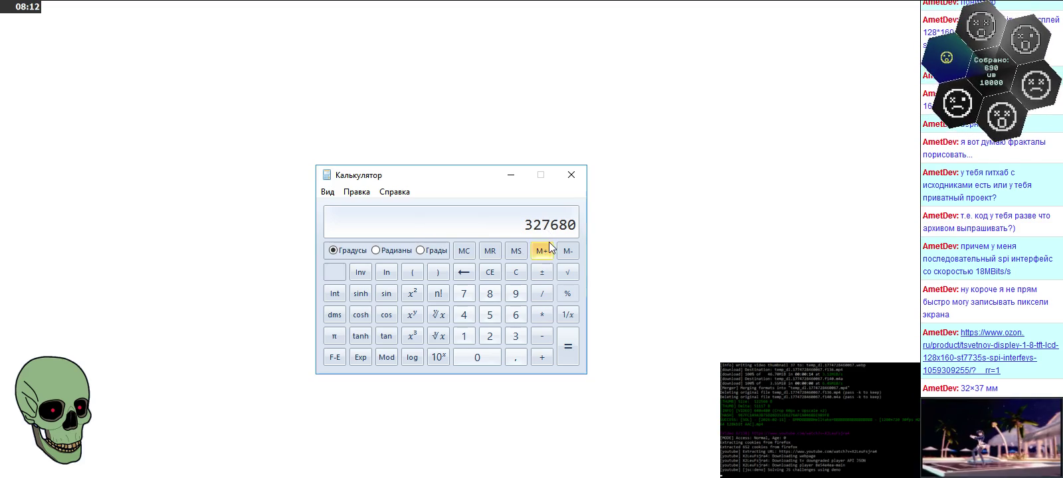
Step: Compute 18000000 ÷ 327680 = 54,931640625 using 1/x, then close Calculator
click(568, 313)
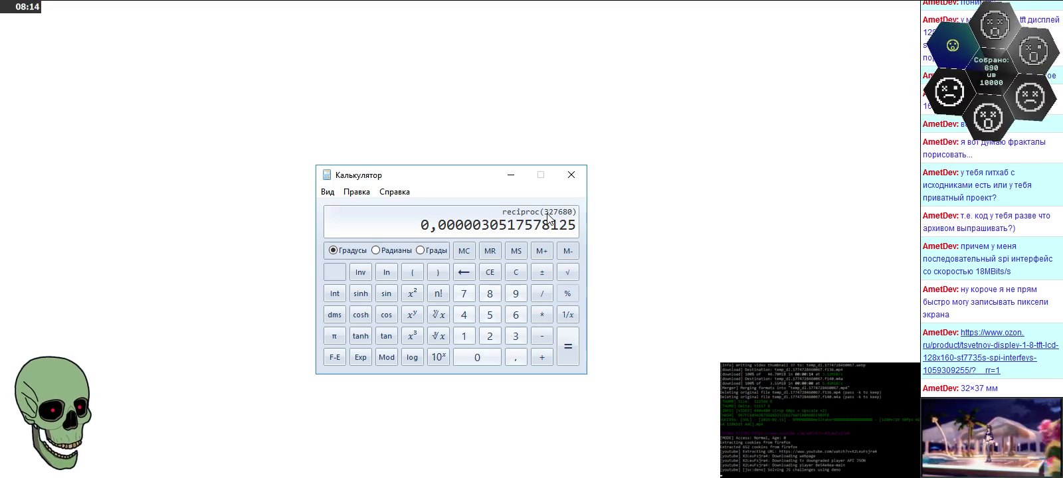
text(* 180)
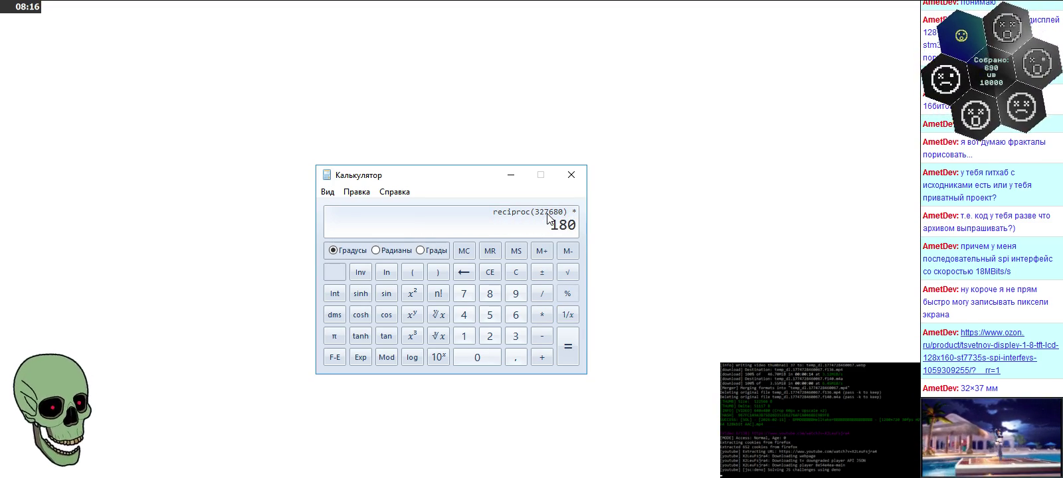
key(BackSpace)
text(000000)
key(Return)
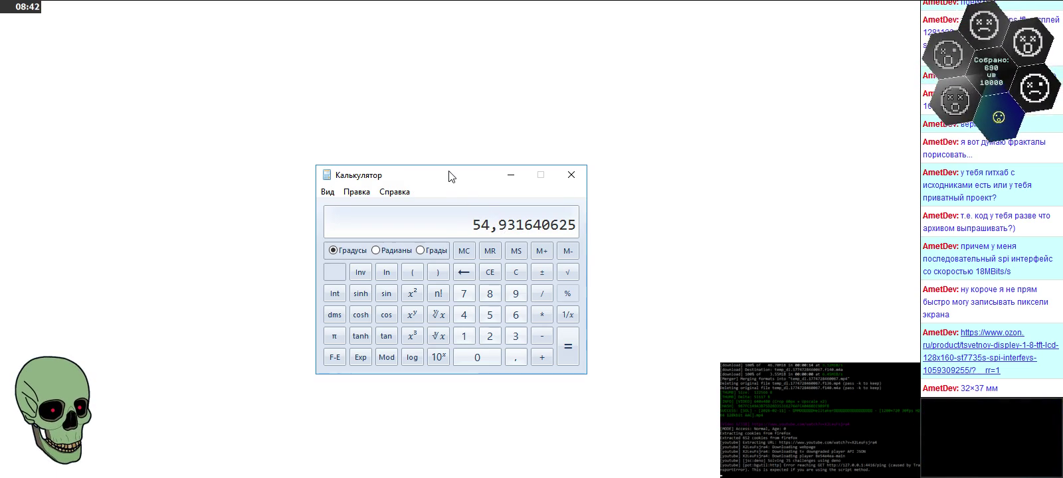
key(alt+F4)
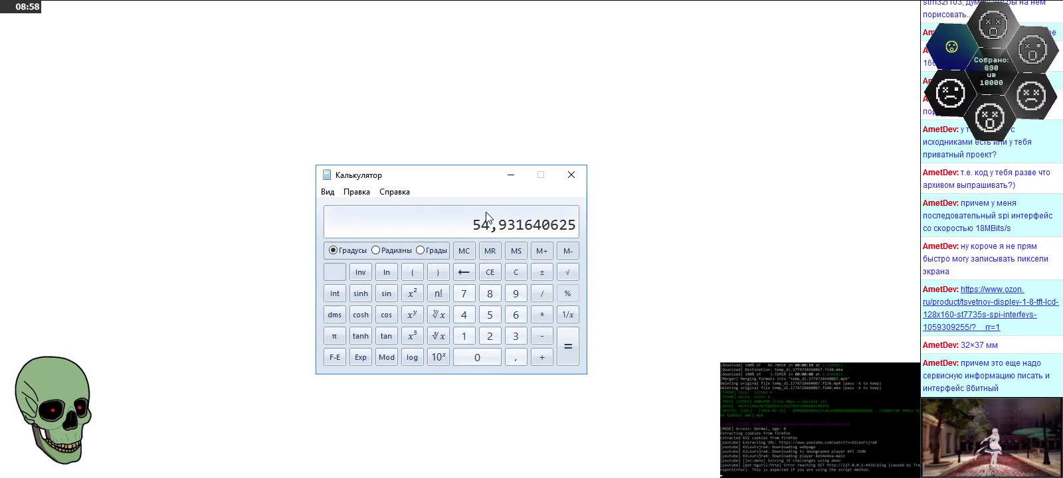
key(alt+F4)
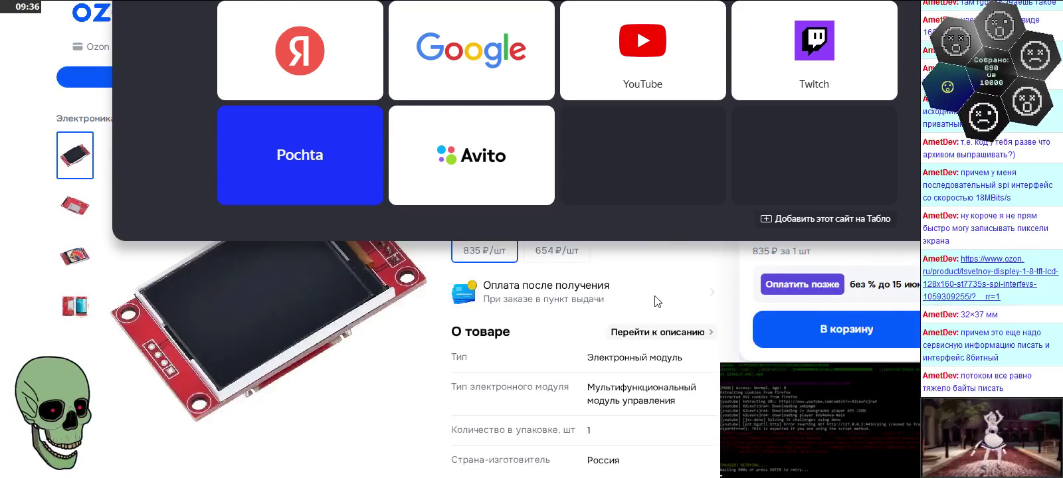
Step: Dismiss the speed-dial panel and jump to the ST7735S display's description on Ozon
click(664, 300)
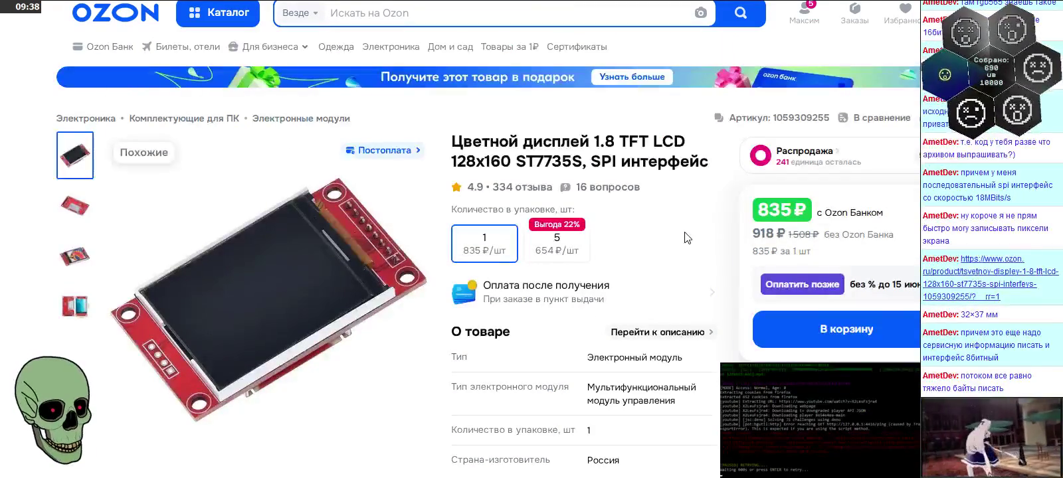
scroll(687, 238, down, 1)
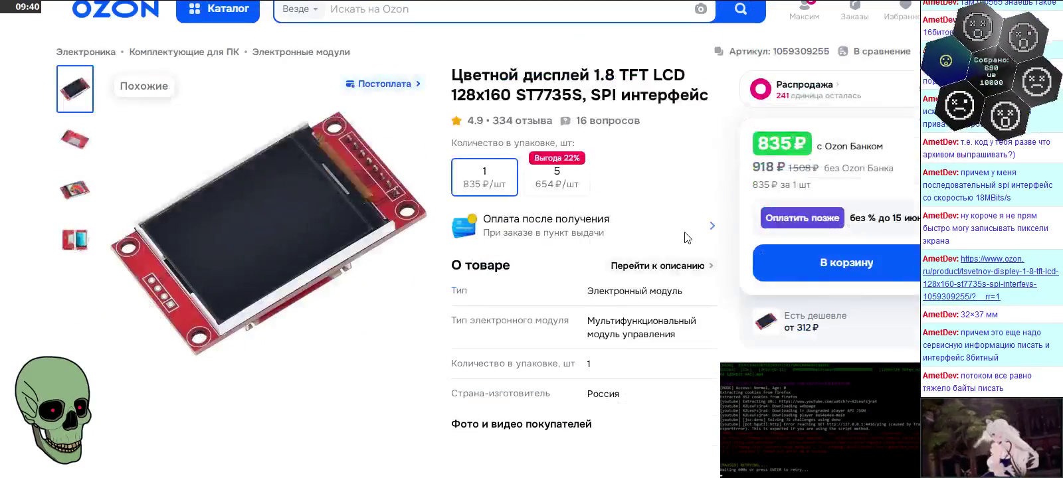
scroll(687, 238, down, 3)
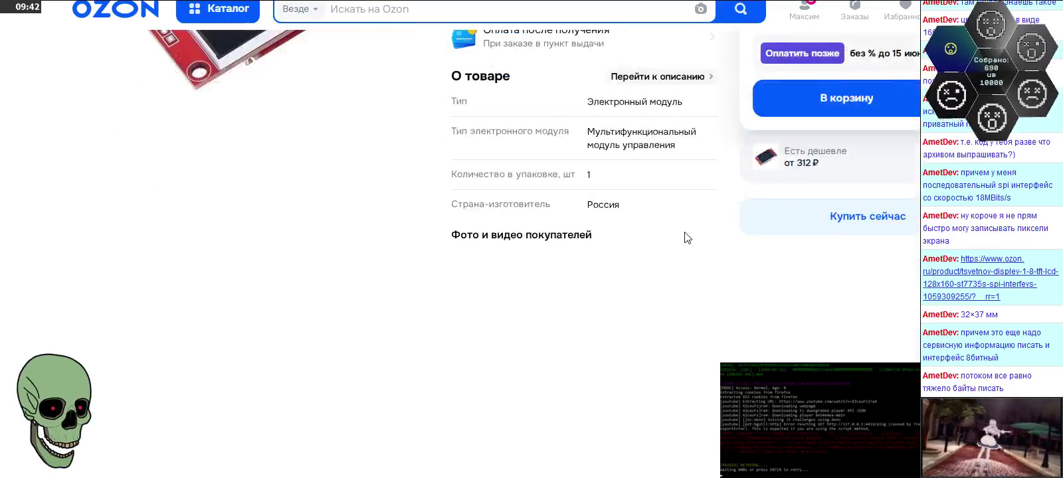
scroll(687, 238, up, 1)
scroll(687, 238, up, 1)
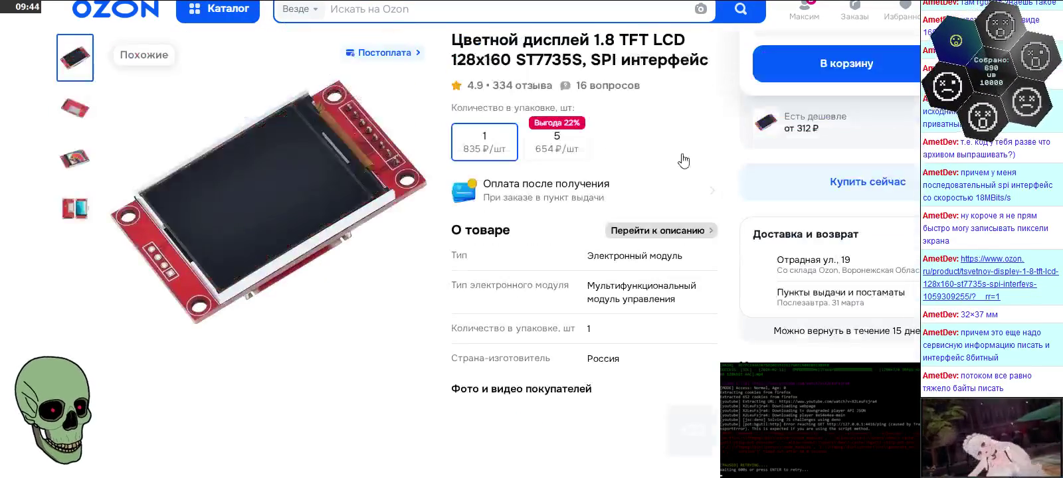
click(664, 230)
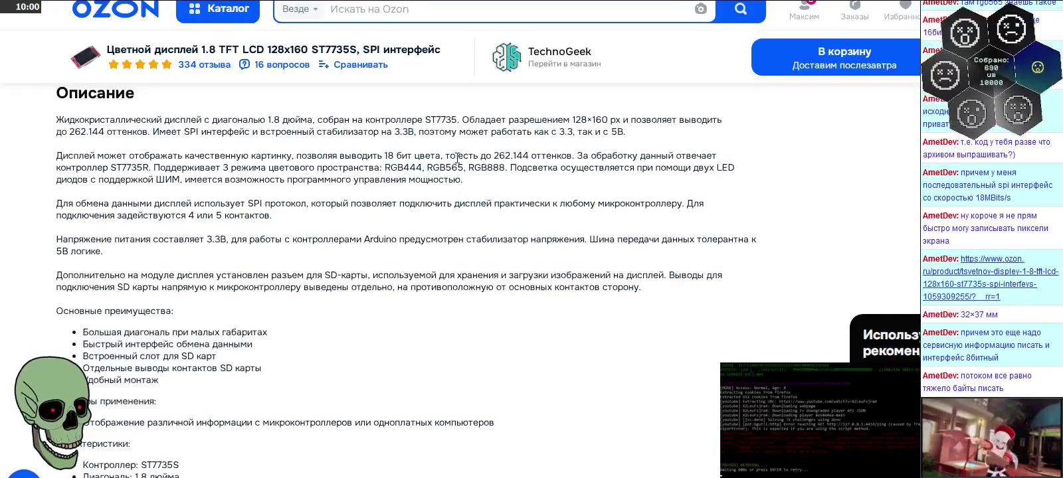
drag(384, 158, 441, 159)
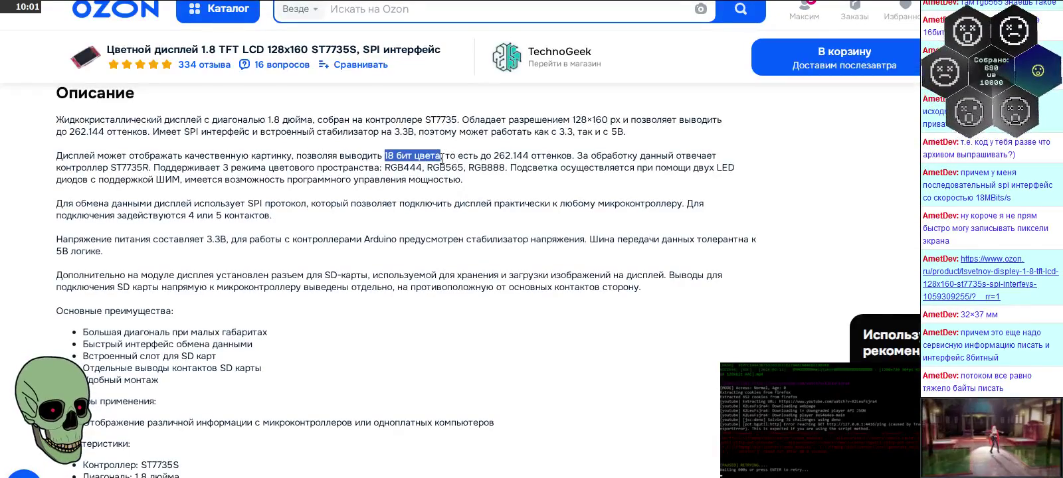
click(544, 193)
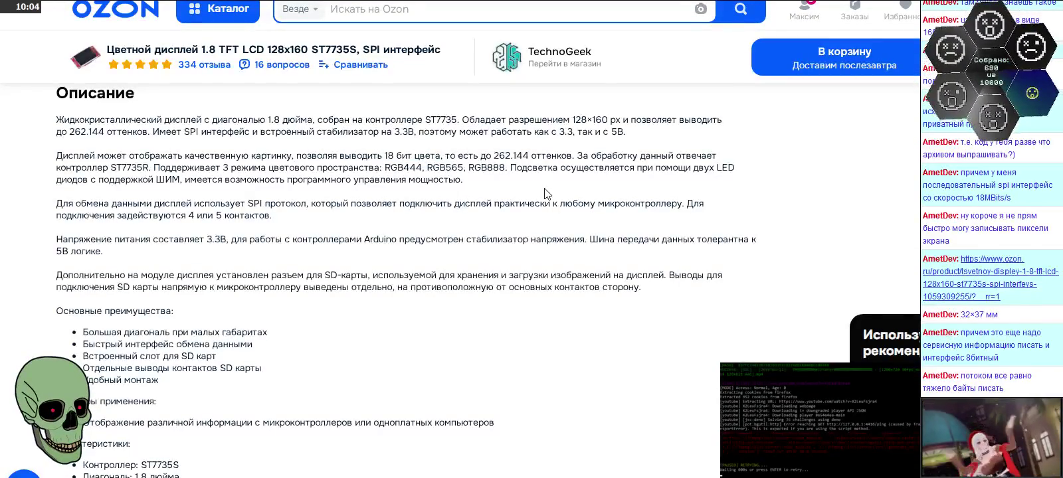
drag(426, 168, 463, 168)
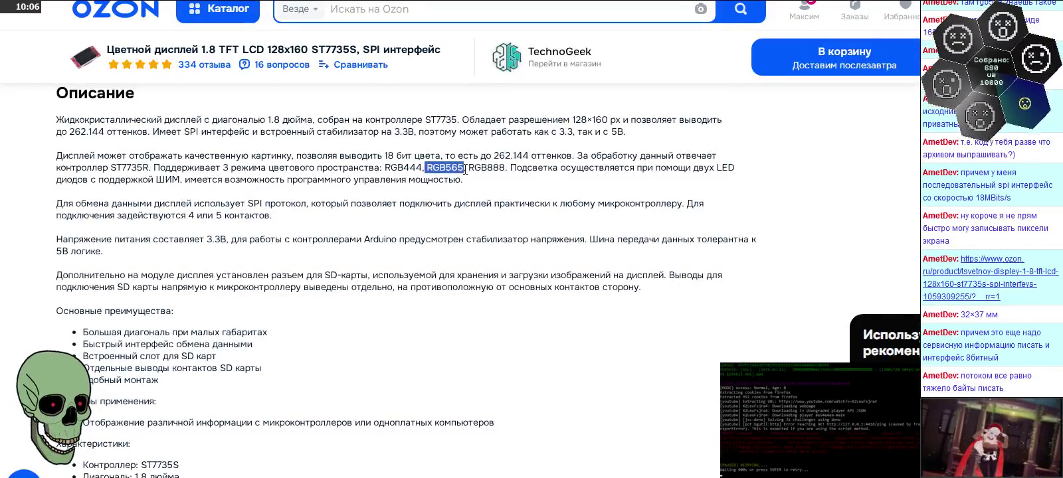
click(557, 193)
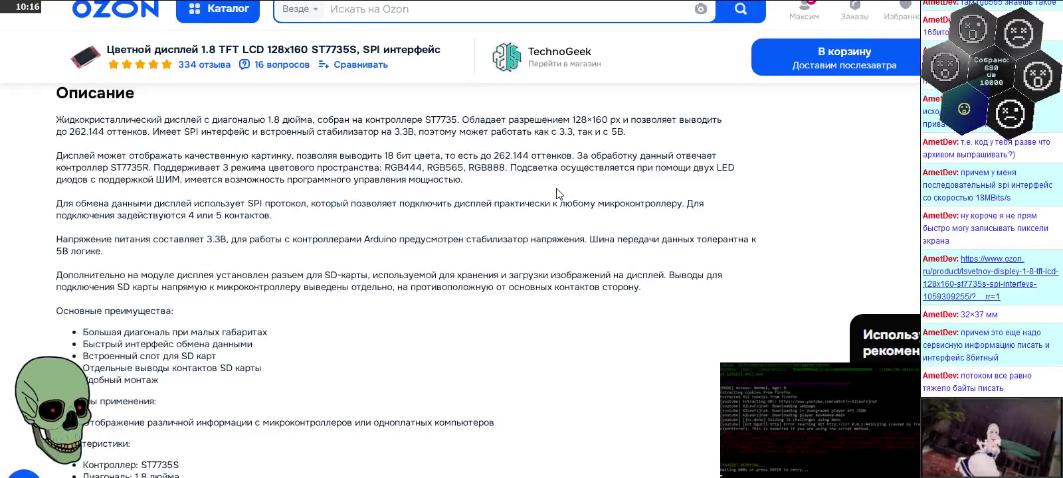
scroll(557, 194, down, 1)
scroll(557, 194, down, 1)
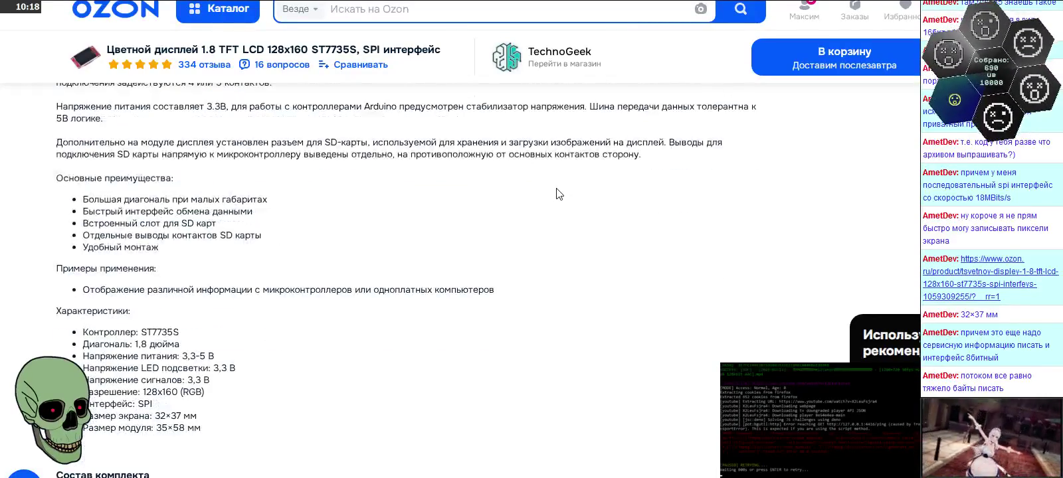
scroll(559, 194, down, 1)
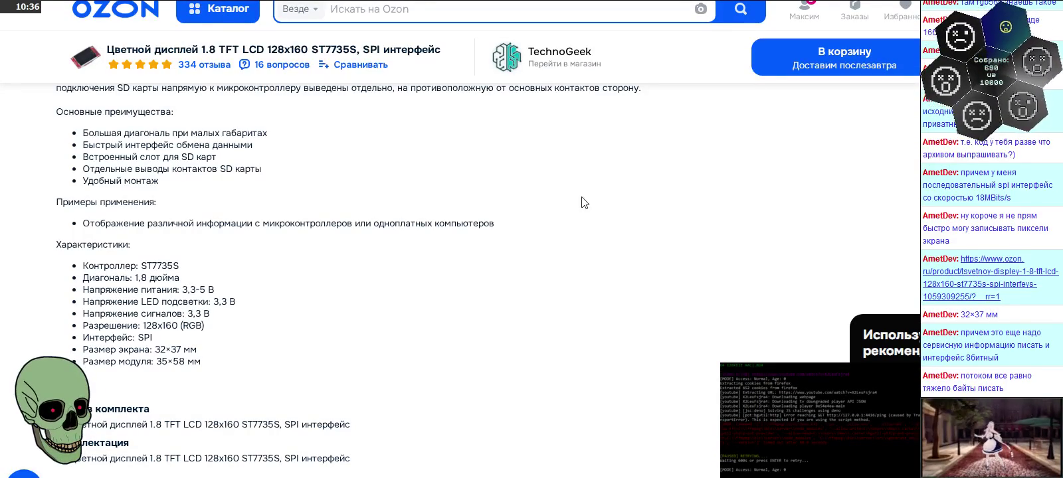
scroll(494, 259, down, 2)
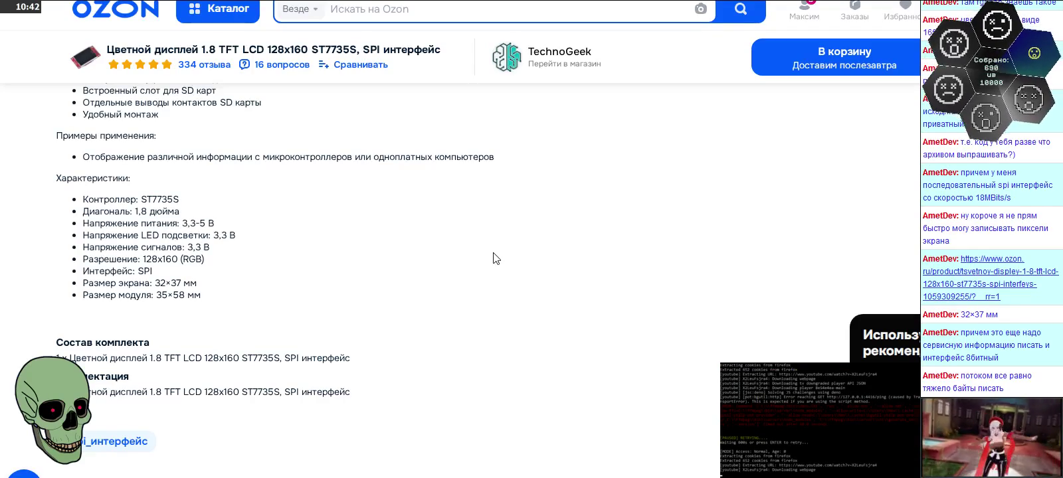
scroll(495, 258, up, 5)
scroll(494, 258, up, 3)
scroll(495, 258, up, 3)
scroll(495, 258, up, 3)
scroll(495, 258, up, 5)
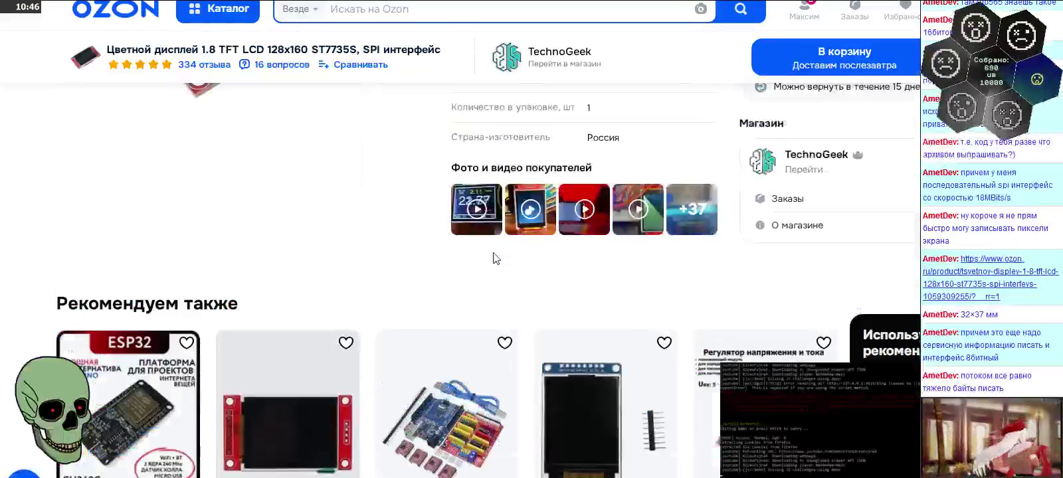
scroll(495, 258, up, 3)
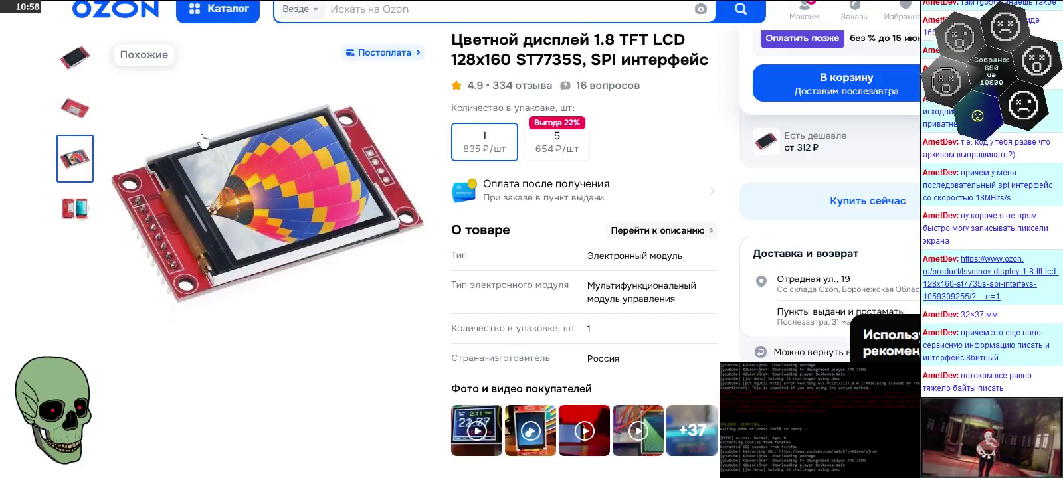
mouse_move(267, 203)
scroll(292, 161, down, 4)
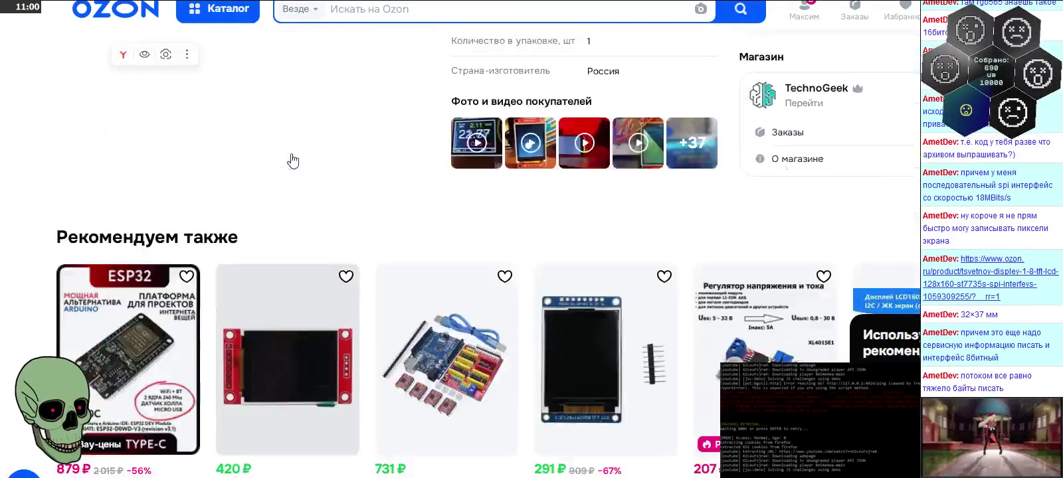
scroll(292, 161, down, 4)
scroll(293, 161, down, 4)
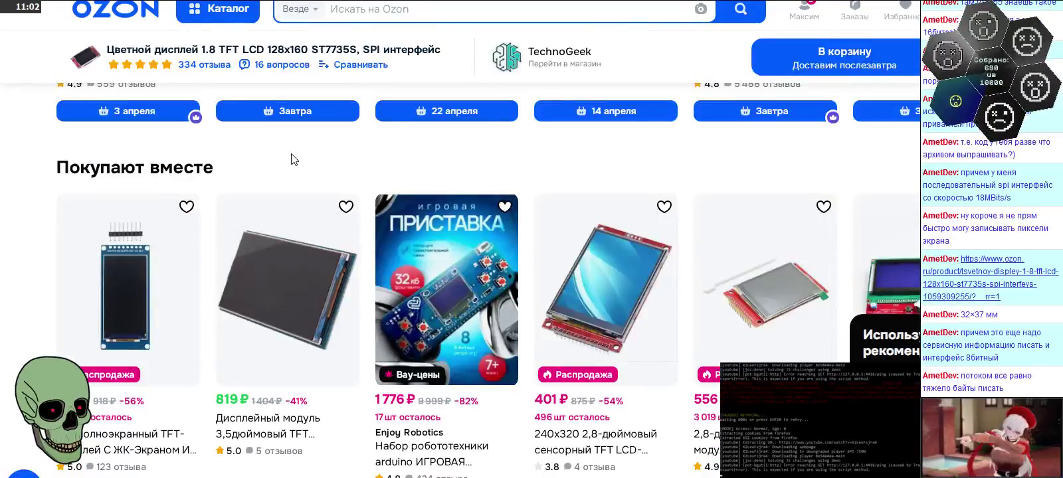
scroll(292, 159, down, 4)
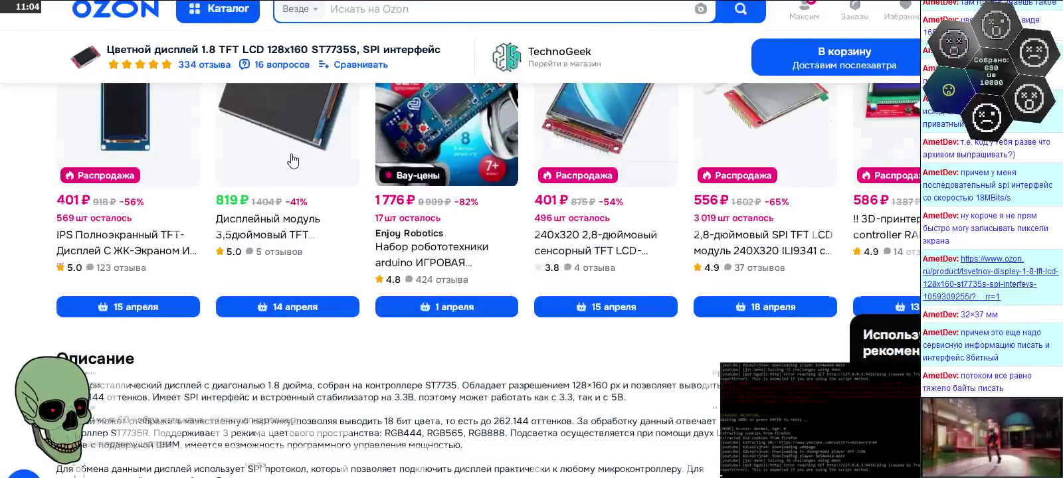
scroll(293, 159, down, 3)
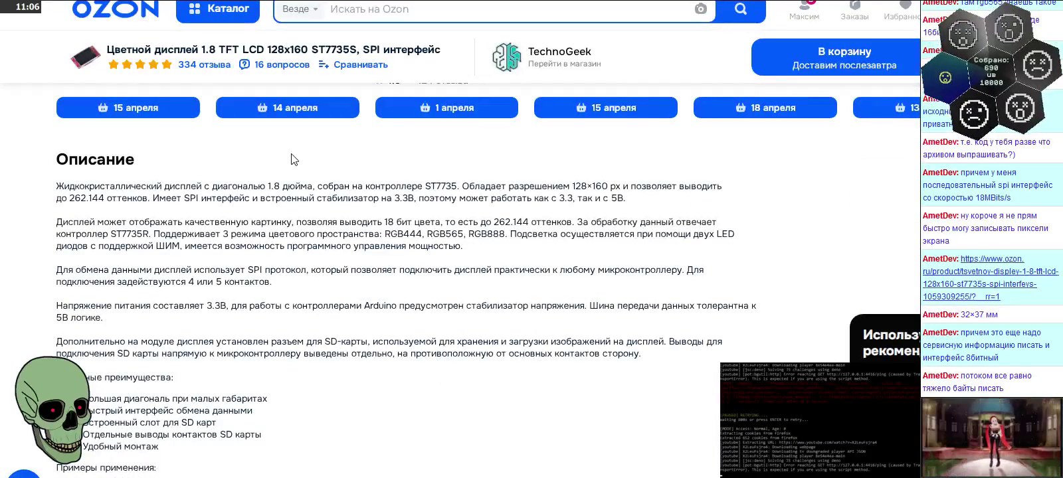
scroll(292, 160, down, 2)
scroll(293, 159, down, 1)
scroll(292, 156, down, 3)
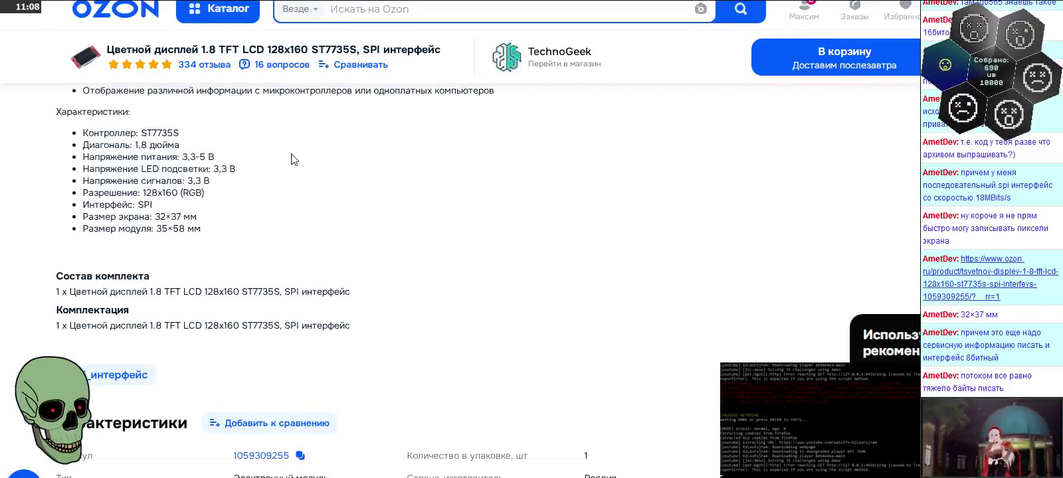
scroll(293, 159, down, 3)
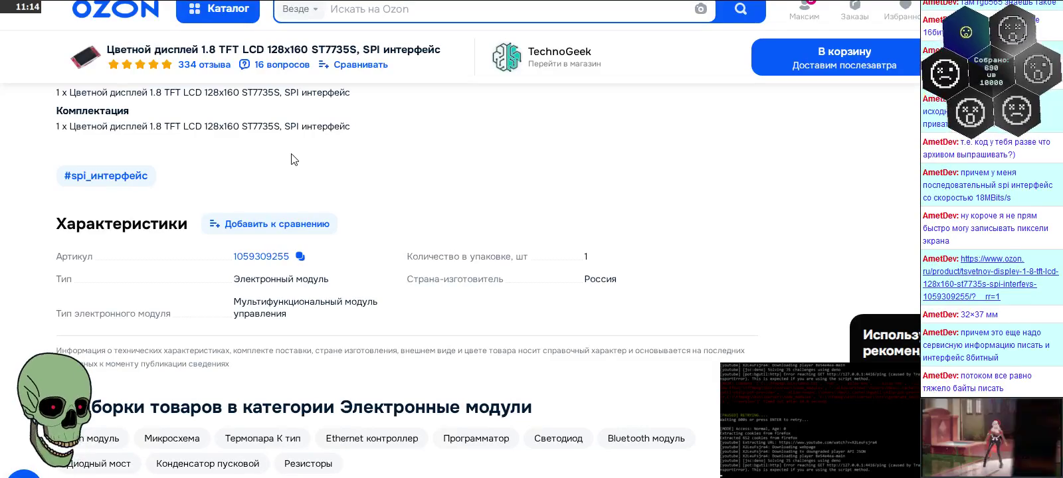
scroll(292, 159, up, 4)
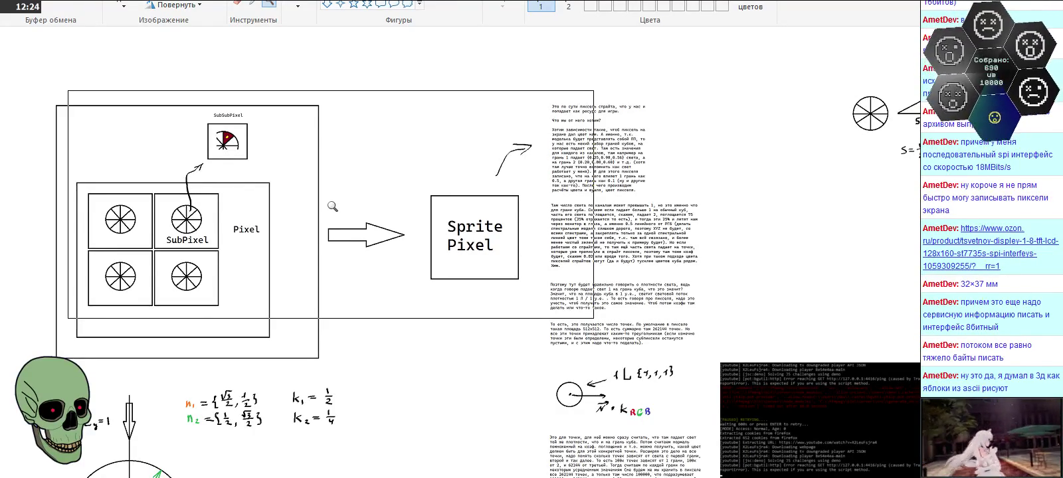
Step: Undo the framing rectangle and scroll the Paint canvas down to the light-vector circle
key(ctrl+z)
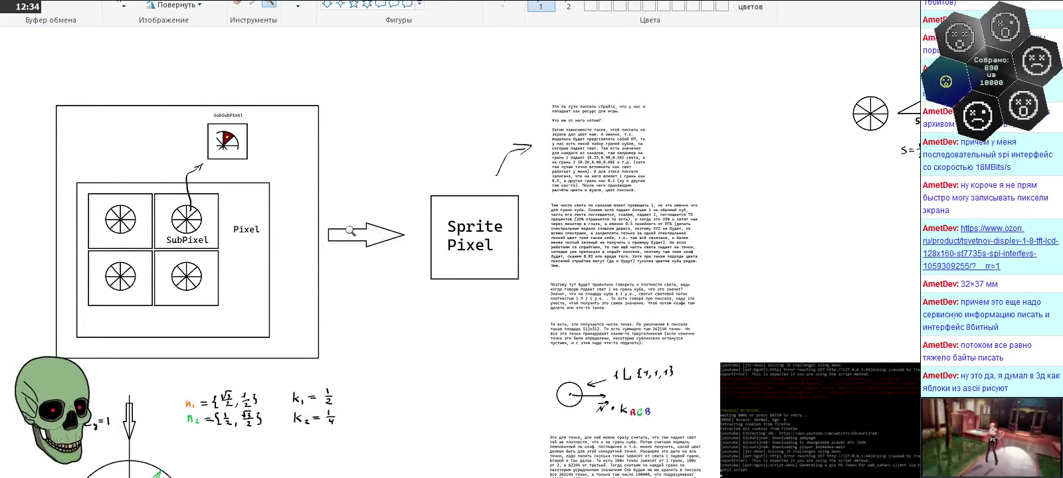
scroll(379, 234, down, 4)
scroll(349, 229, down, 3)
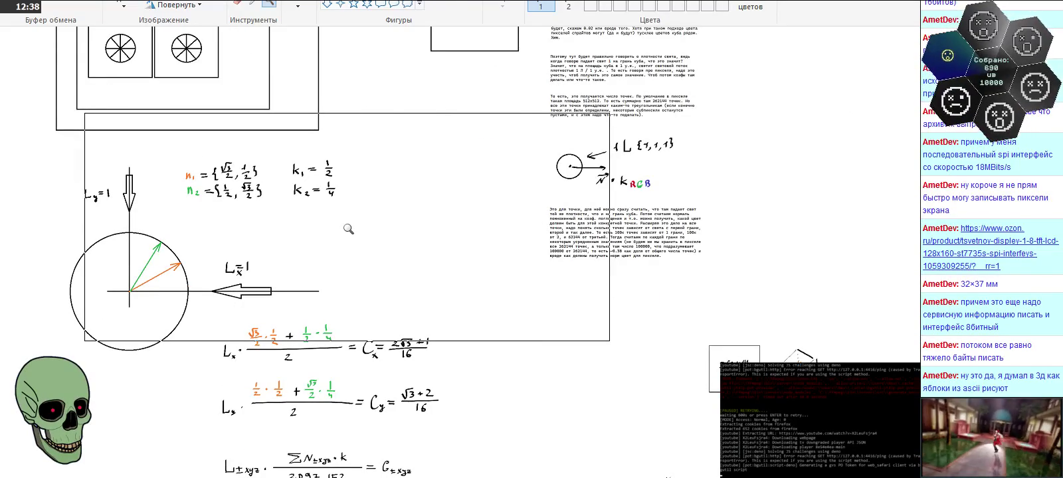
Step: Scroll to the Cx, Cy, Cxyz formulas and drop the selection rectangle around them
scroll(348, 229, down, 3)
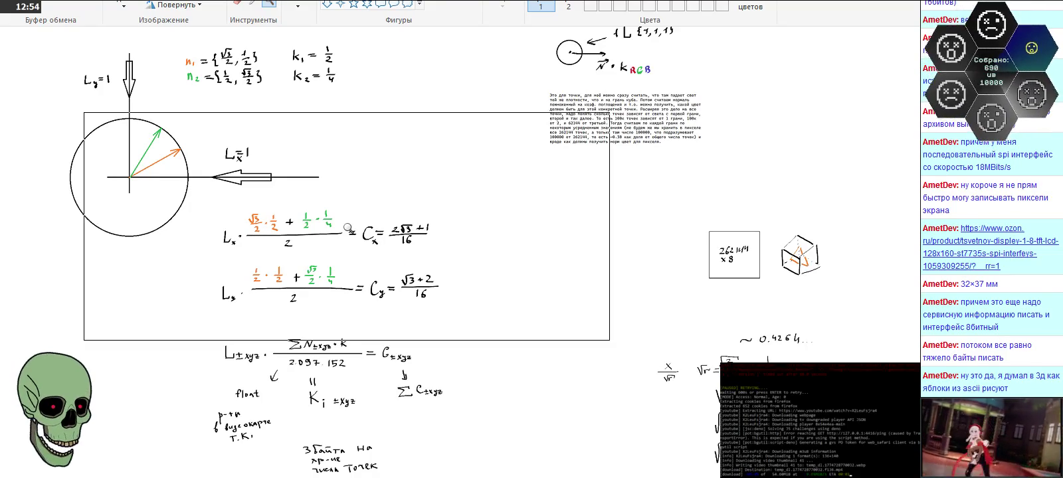
key(Escape)
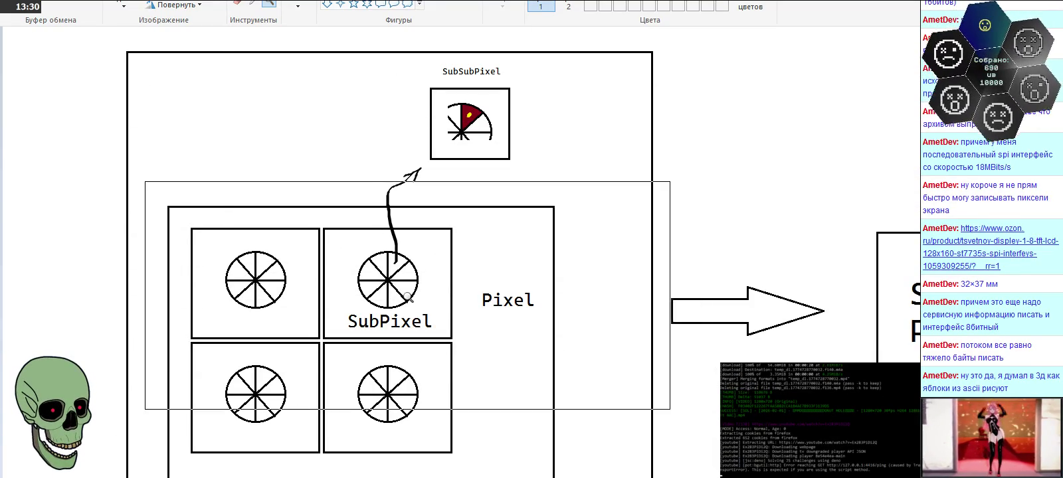
click(483, 117)
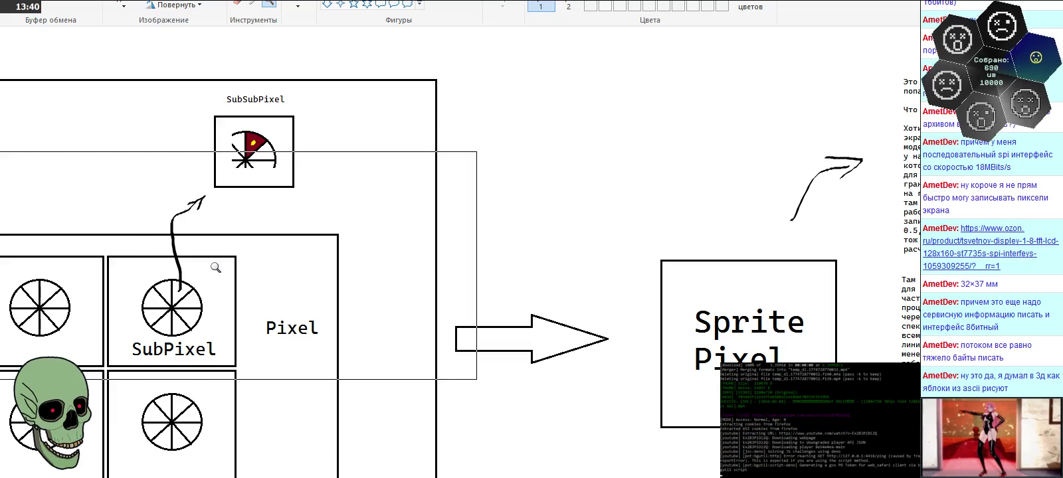
click(232, 309)
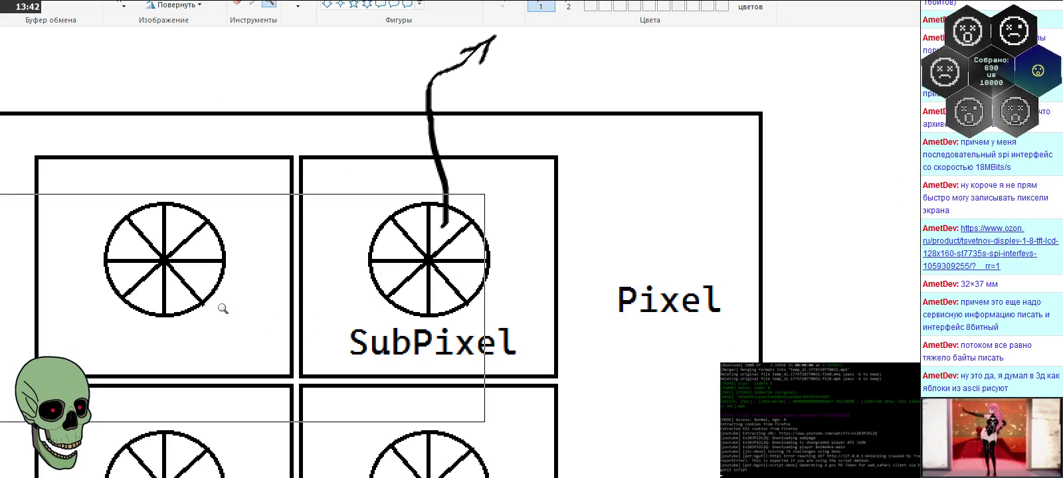
scroll(223, 309, up, 2)
scroll(223, 308, up, 3)
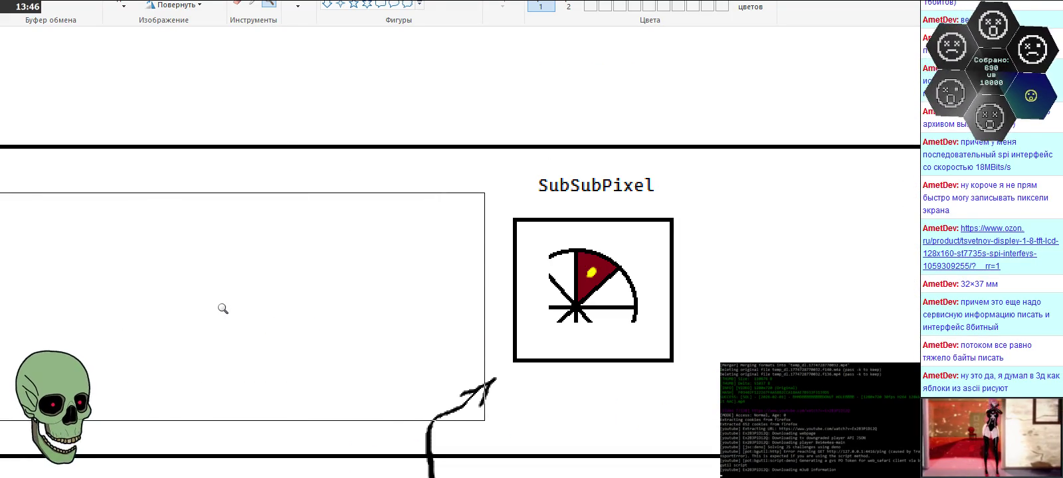
right_click(223, 309)
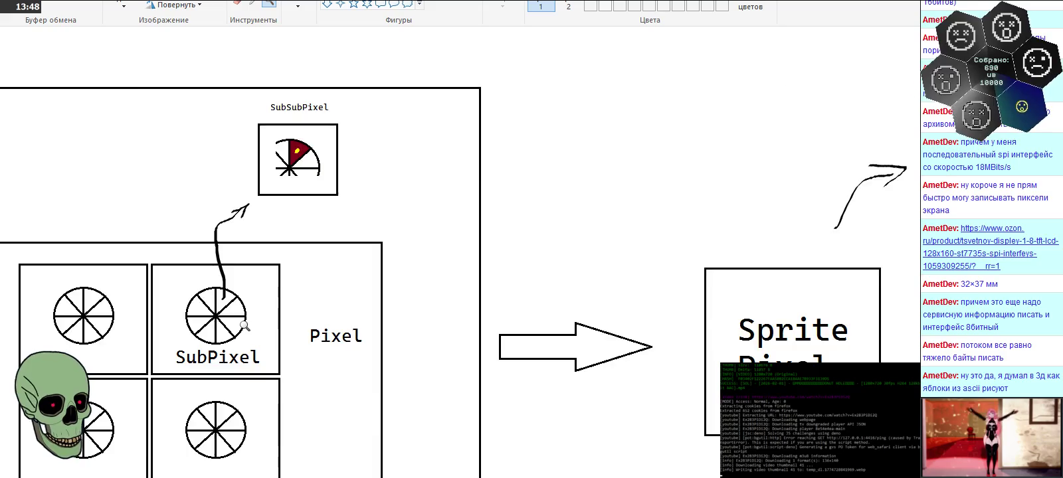
right_click(223, 309)
scroll(299, 459, left, 3)
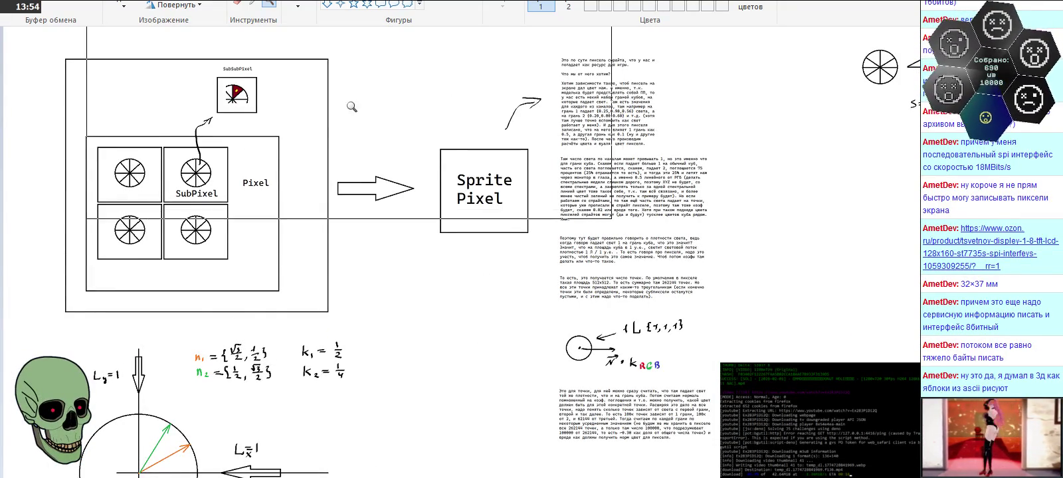
click(326, 129)
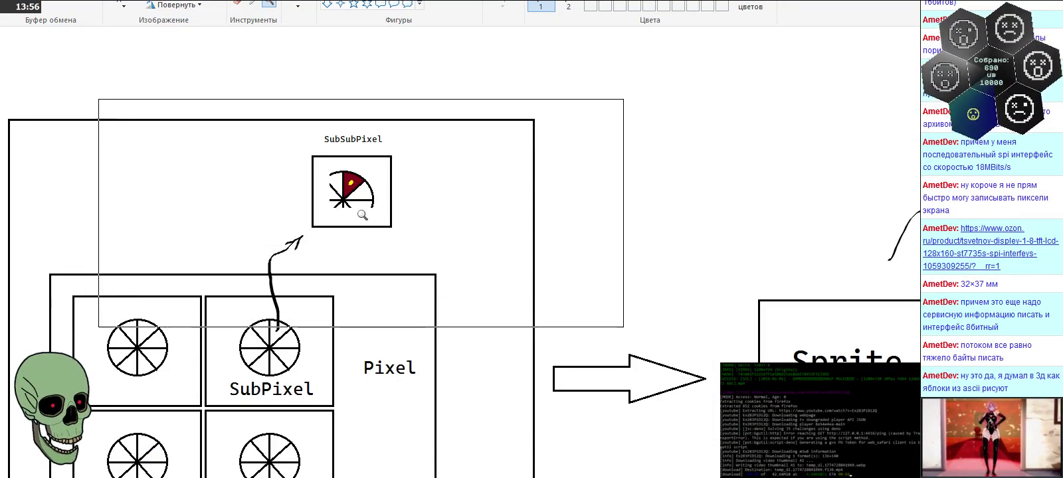
click(362, 214)
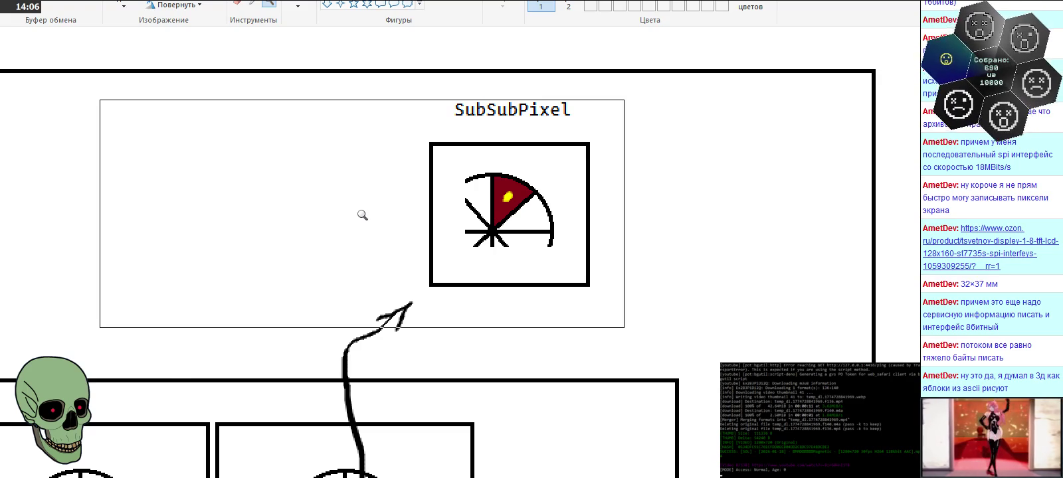
right_click(362, 214)
right_click(429, 216)
click(275, 218)
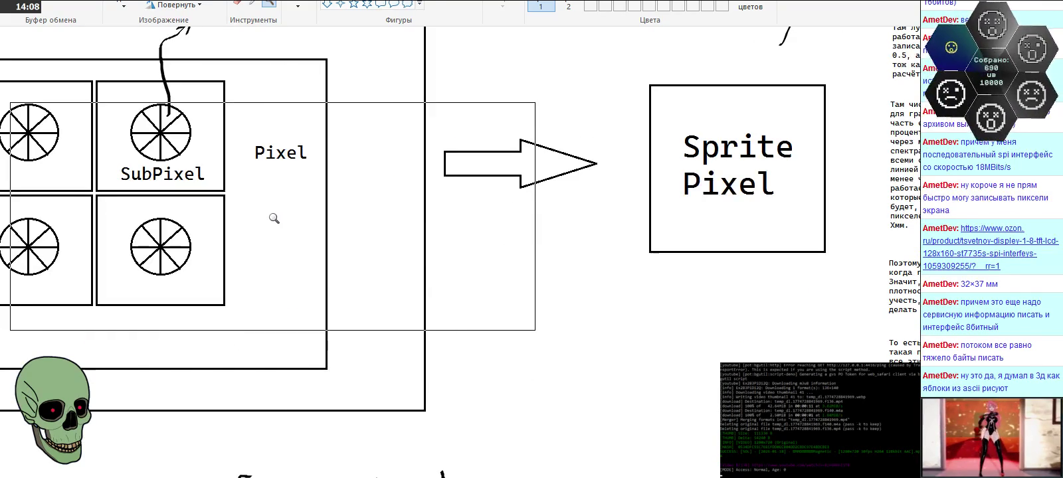
scroll(458, 219, left, 5)
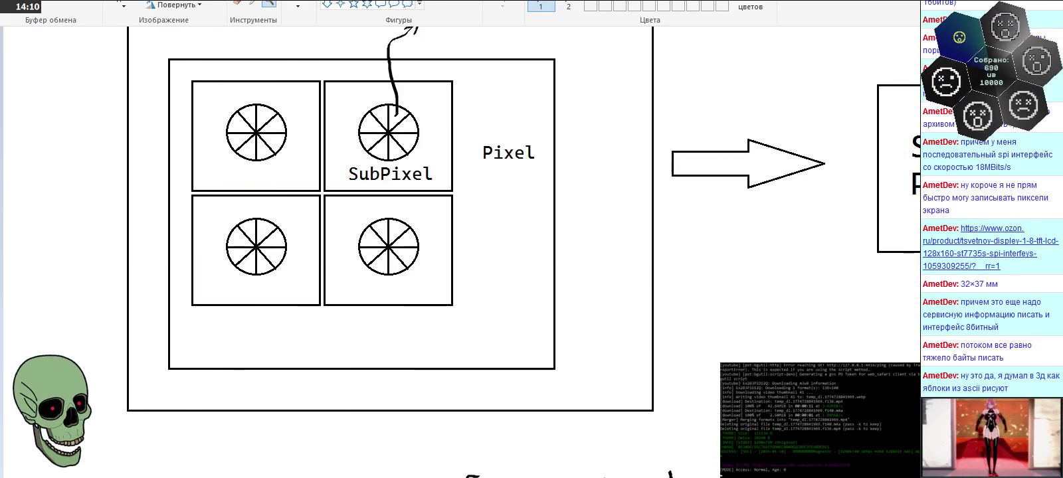
right_click(337, 299)
scroll(337, 299, up, 3)
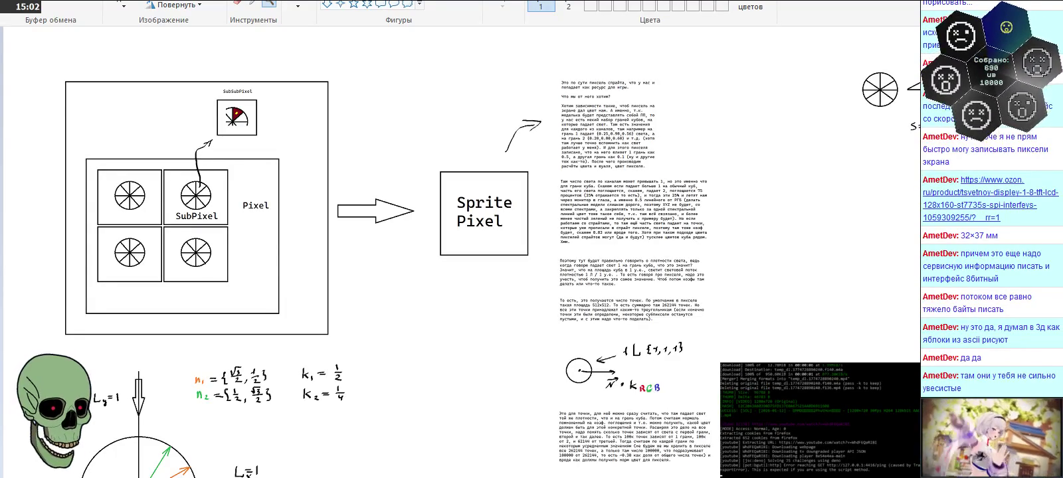
Step: Open Properties for the downloaded videos folder from its context menu
right_click(743, 160)
click(797, 352)
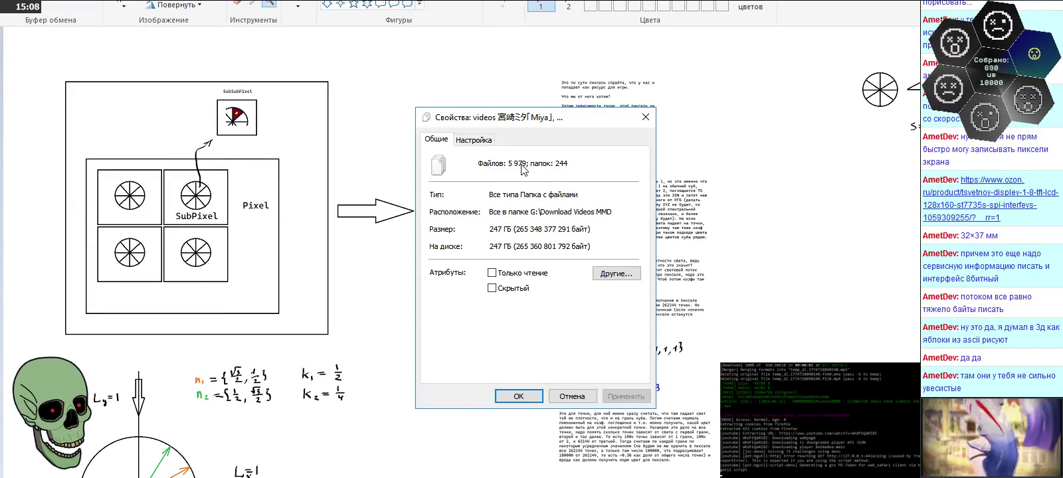
Step: Select the 247 GB size figure, then close the videos folder's Properties dialog
double_click(494, 228)
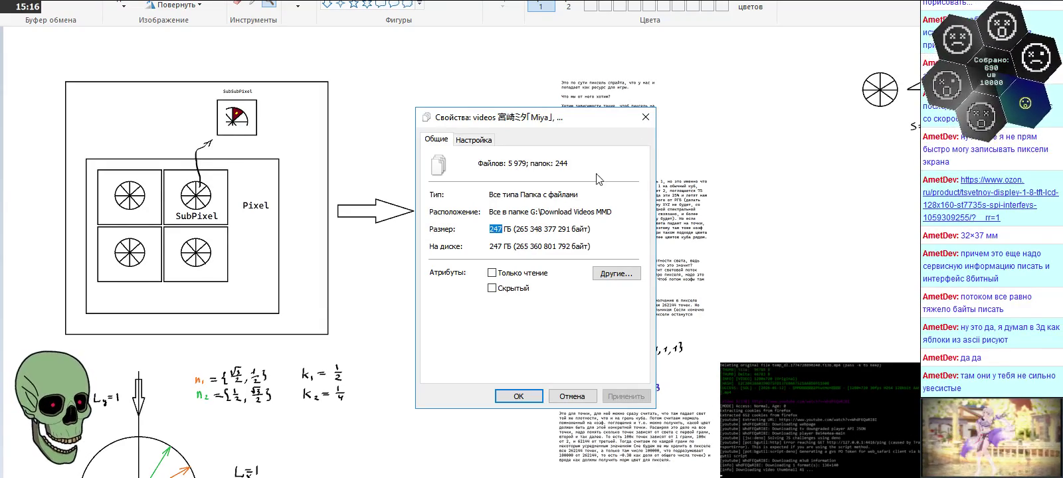
click(645, 117)
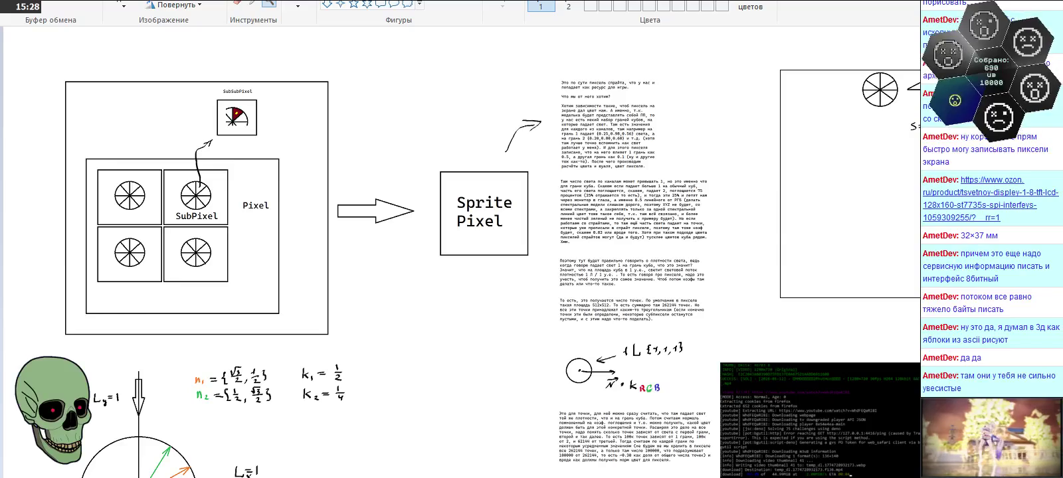
Step: Drag the cmd.exe console window over the upper-left part of the Paint canvas
drag(638, 1, 379, 1)
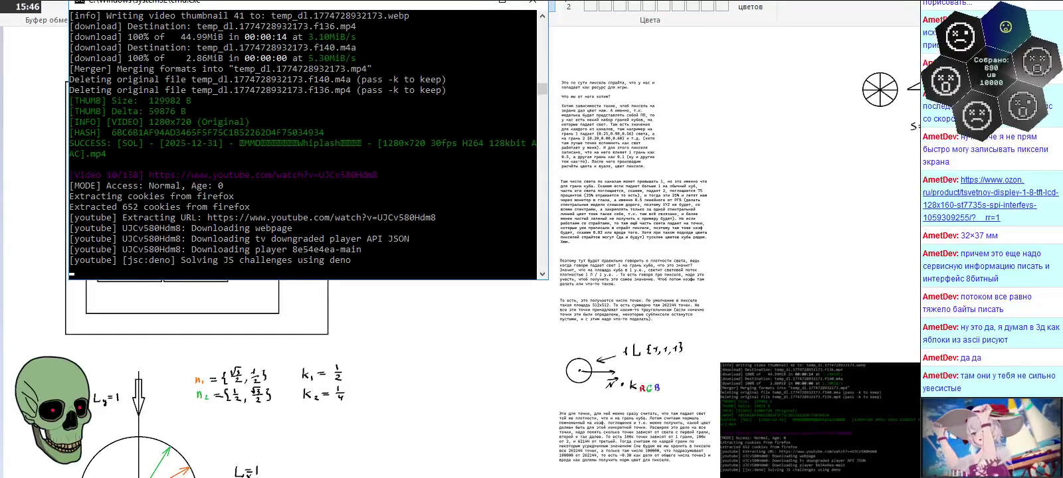
Step: Move the download console down and right, off the Pixel-to-Sprite Pixel diagram
key(super+plus)
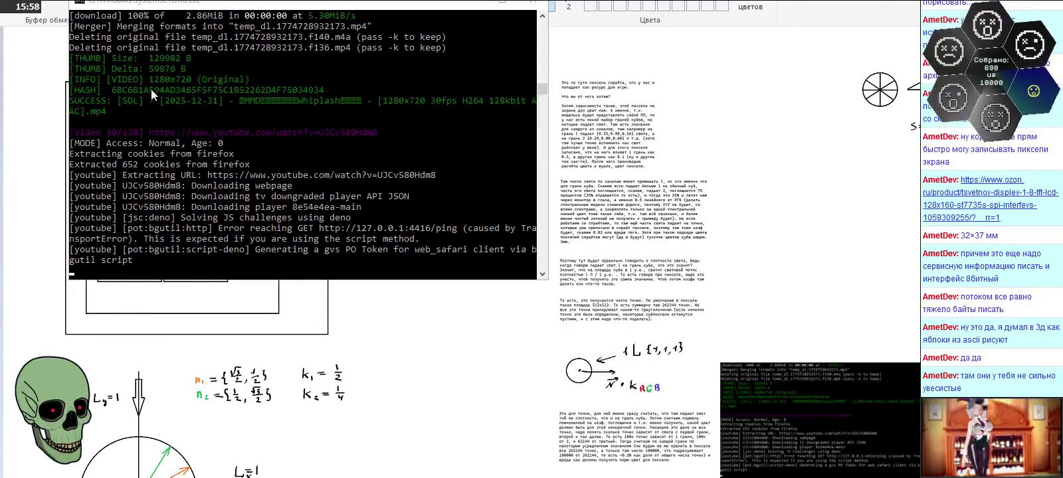
mouse_move(220, 4)
mouse_down()
mouse_move(324, 146)
mouse_move(350, 148)
mouse_move(382, 197)
mouse_up()
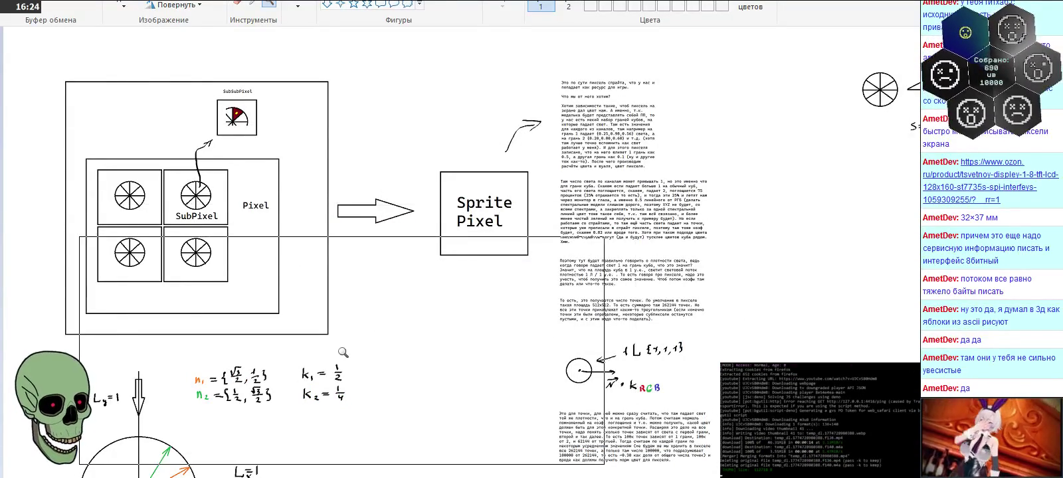
Step: Magnify the circle diagram with the n1, n2 vectors and show the Lx formula above
scroll(352, 336, down, 3)
click(333, 350)
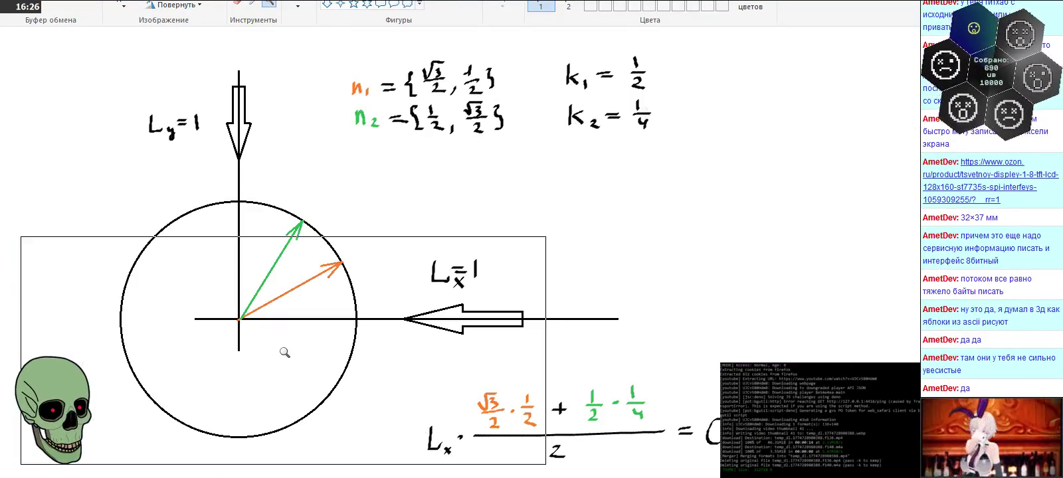
click(316, 223)
scroll(299, 300, up, 3)
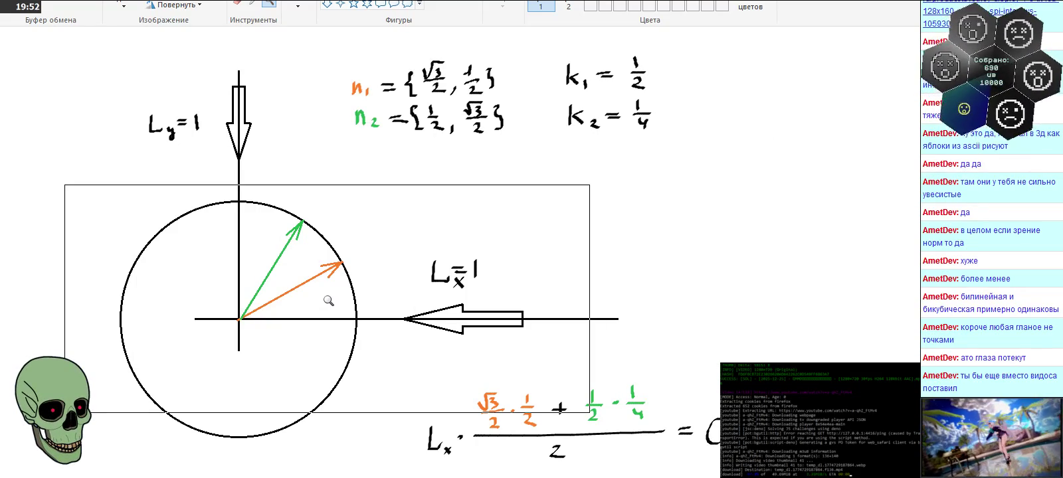
Step: Zoom out, then magnify the Cy = (√3 + 2)/16 result and the L±xyz formula
right_click(328, 301)
click(226, 245)
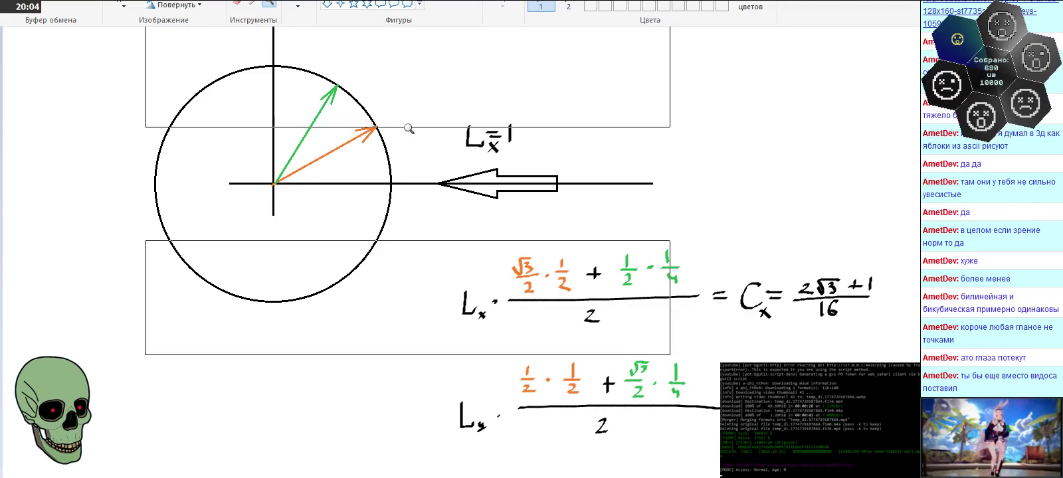
scroll(408, 128, up, 3)
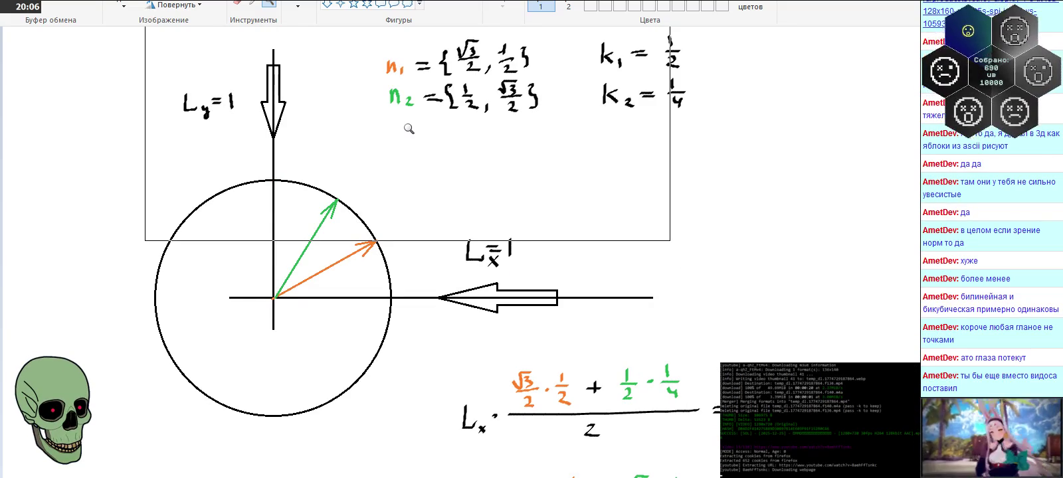
scroll(409, 128, up, 3)
scroll(409, 128, down, 3)
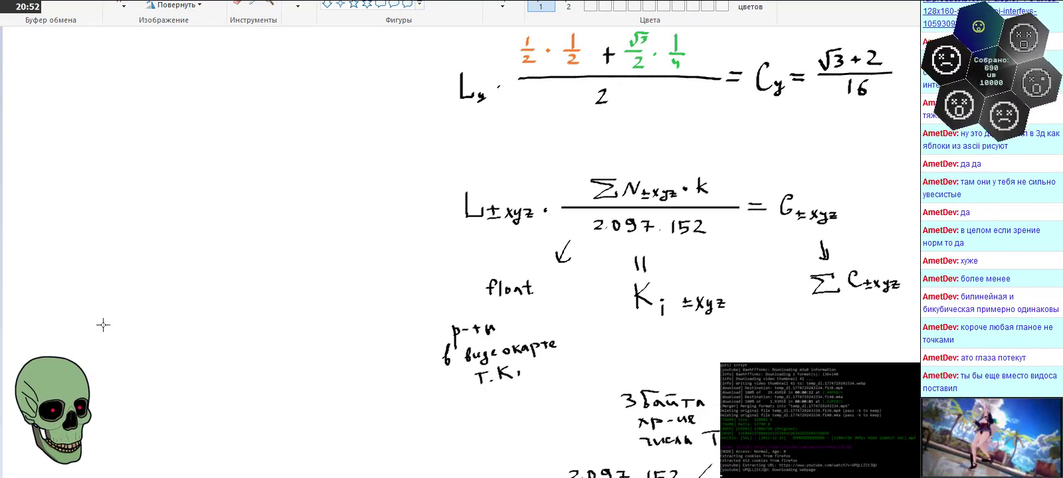
mouse_move(44, 291)
mouse_down()
mouse_move(180, 176)
mouse_move(305, 275)
mouse_up()
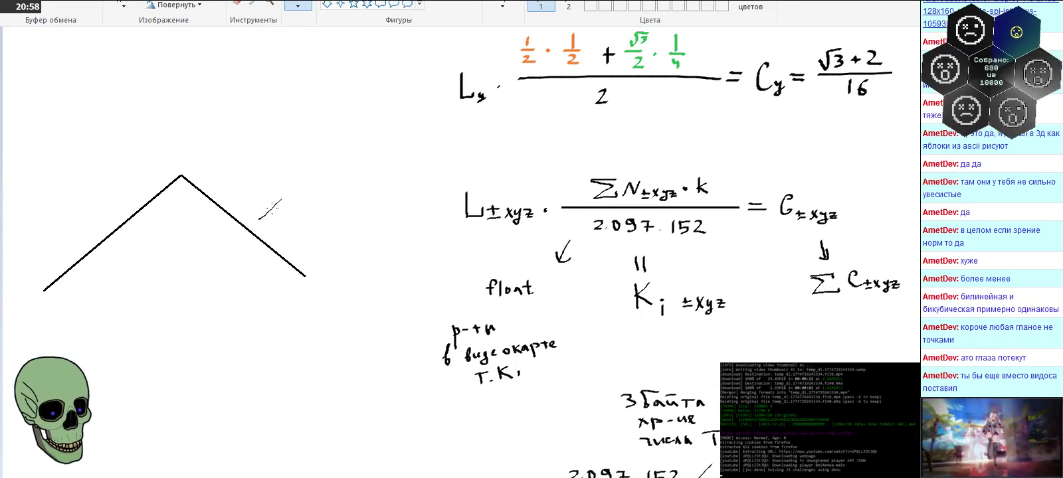
mouse_move(97, 226)
mouse_down()
mouse_move(57, 176)
mouse_move(77, 176)
mouse_up()
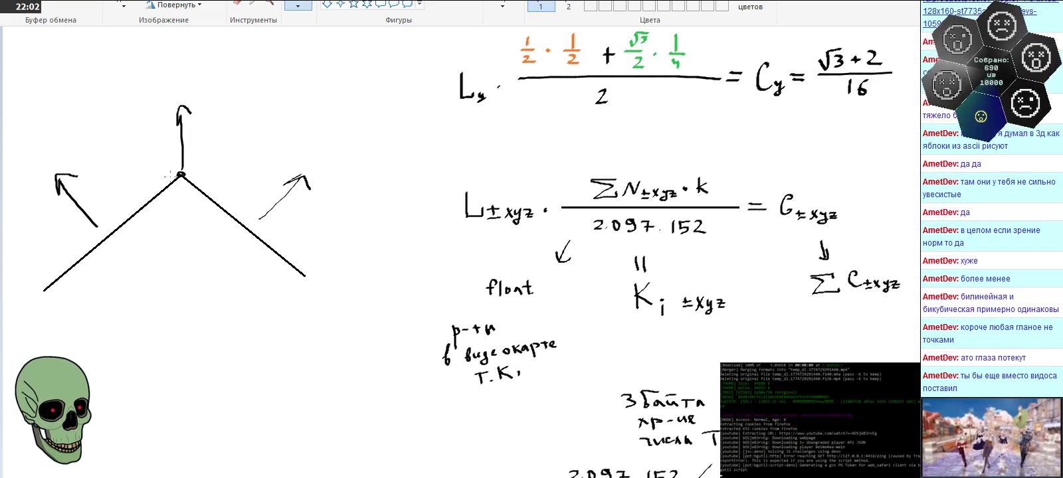
Step: Select the Magnifier and zoom out to see more of the drawing
click(268, 3)
right_click(219, 73)
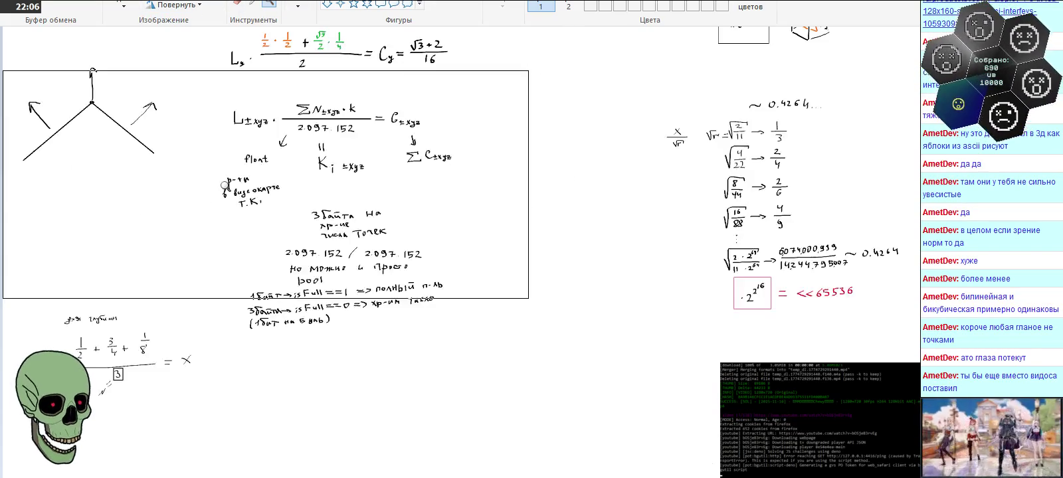
scroll(220, 186, up, 3)
scroll(221, 186, up, 3)
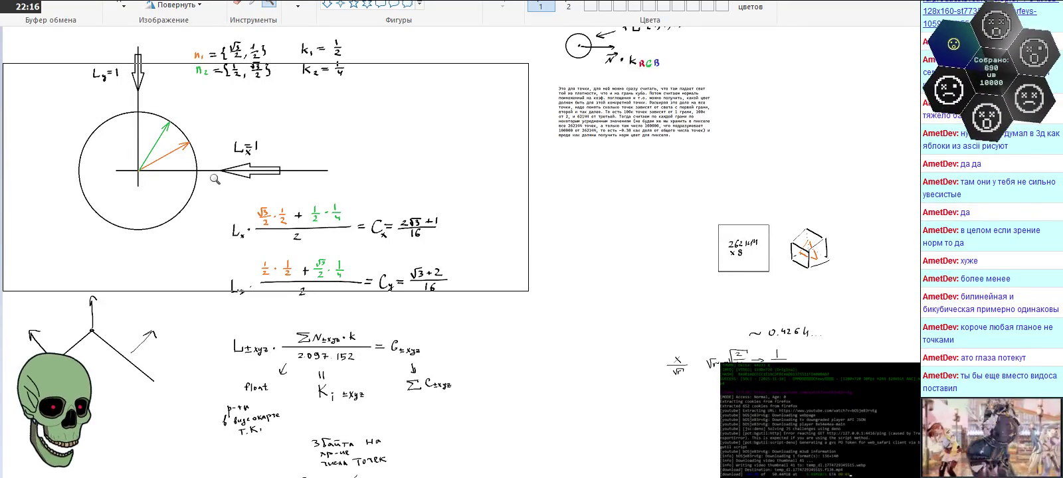
Step: Inspect the circle diagram and the n1, n2, k1, k2 values, then zoom out fully
click(216, 178)
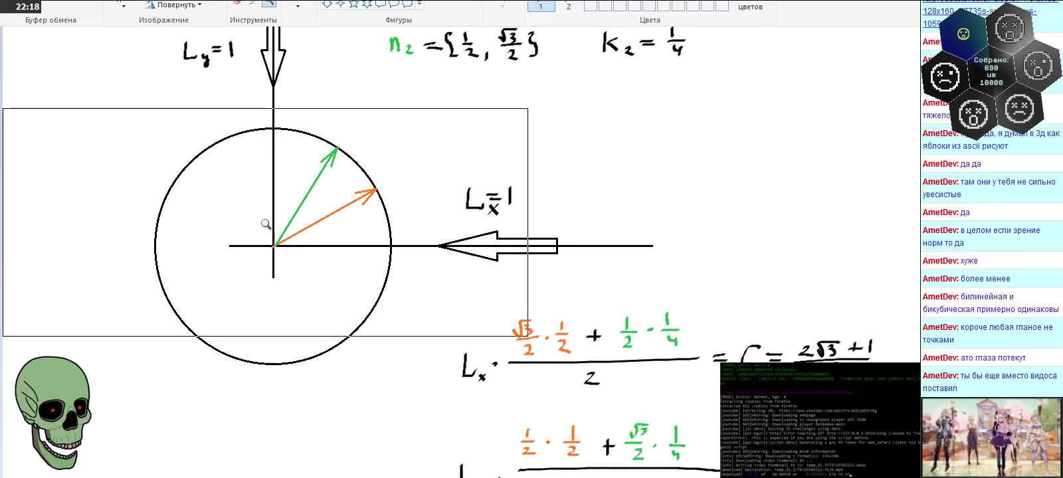
scroll(313, 242, up, 3)
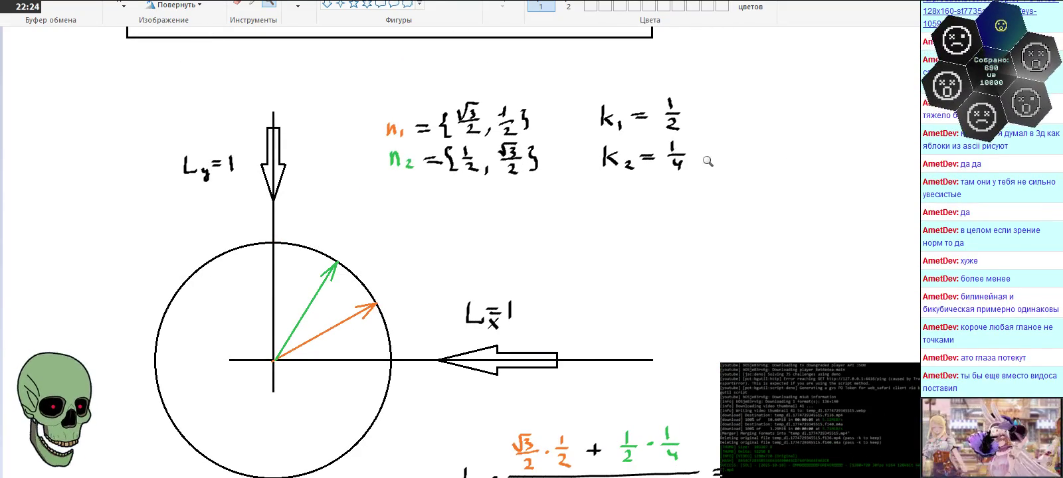
click(631, 157)
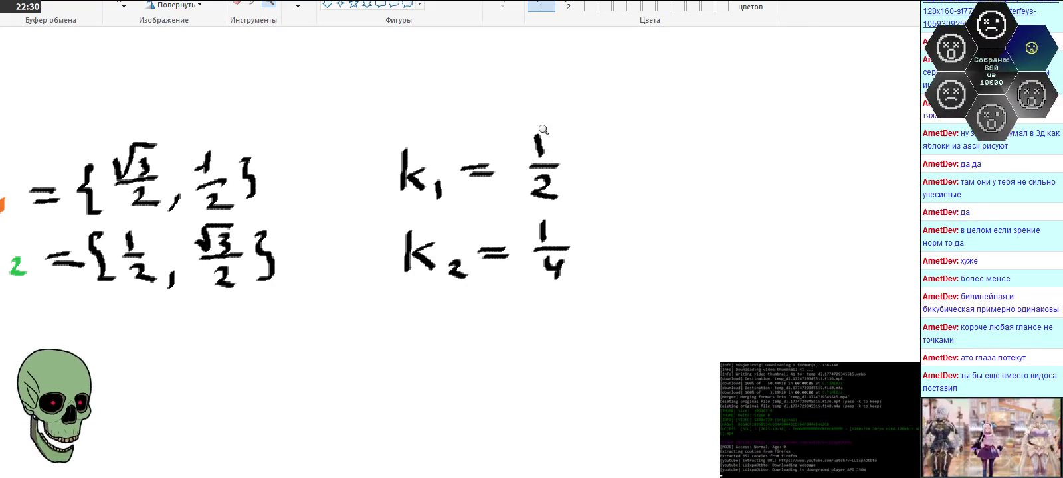
right_click(619, 244)
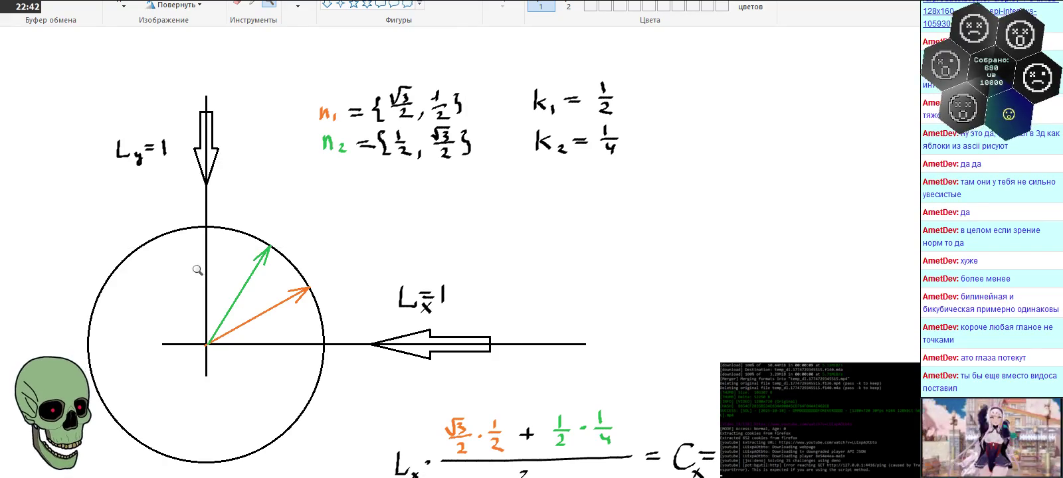
right_click(208, 192)
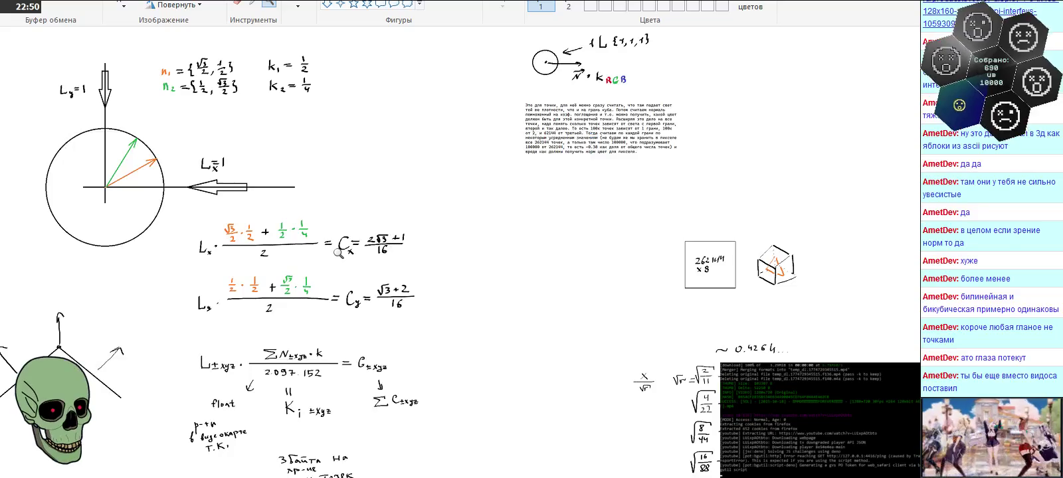
Step: Magnify the Lx and Ly formulas and scroll to compare them with the n and k notes
click(336, 251)
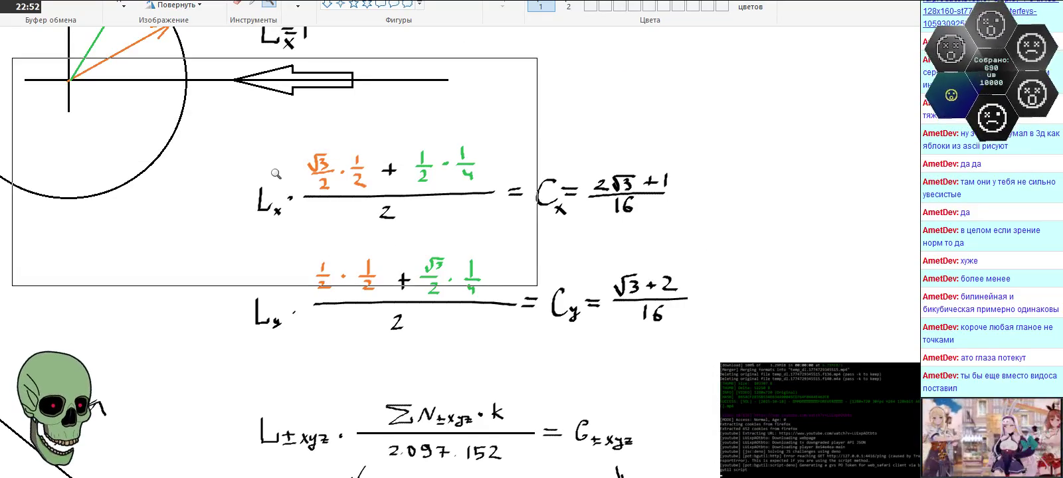
scroll(332, 190, up, 3)
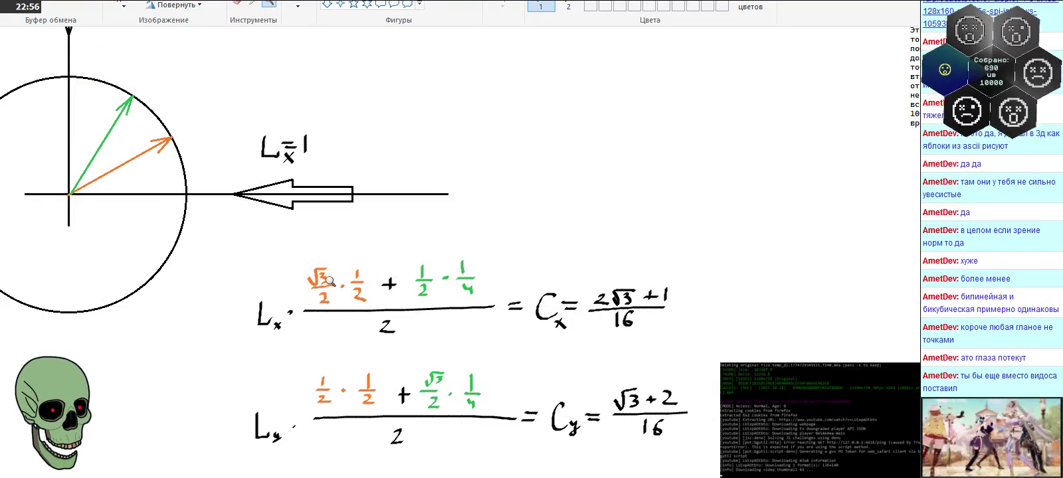
scroll(319, 293, up, 3)
scroll(329, 273, up, 3)
scroll(352, 279, down, 6)
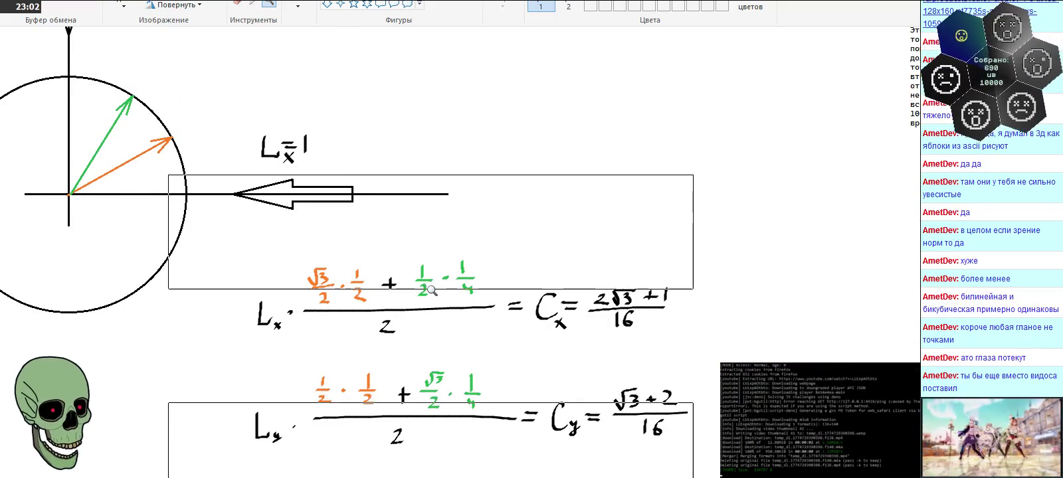
scroll(372, 259, up, 6)
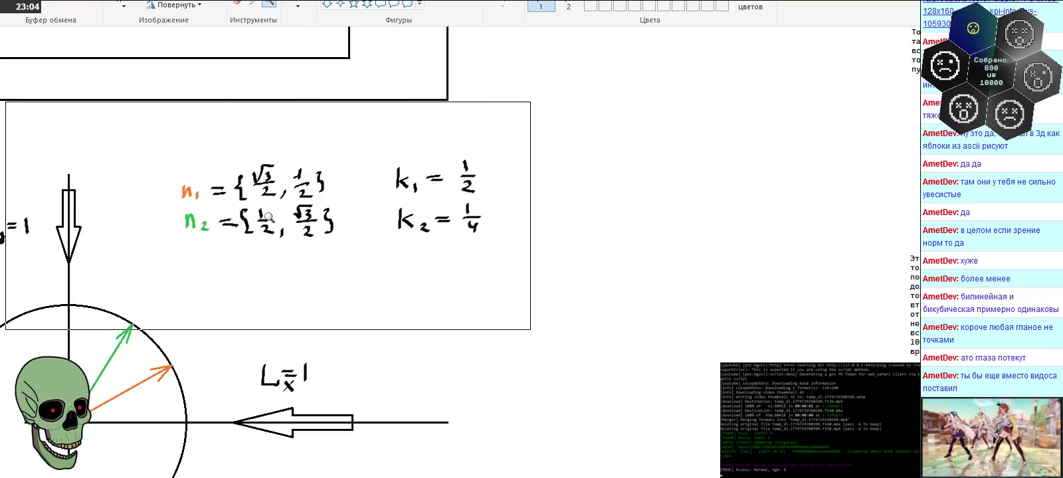
scroll(268, 218, down, 6)
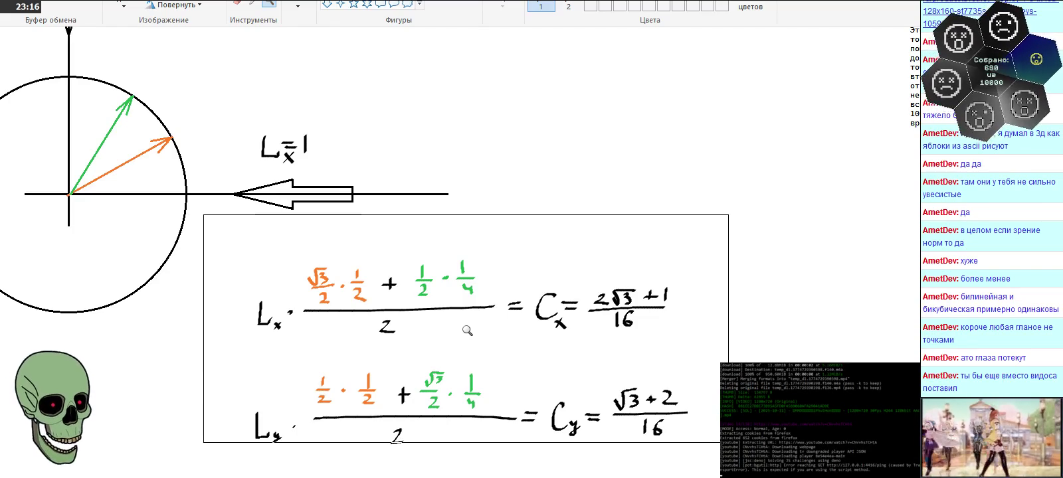
scroll(467, 330, down, 4)
scroll(467, 329, down, 1)
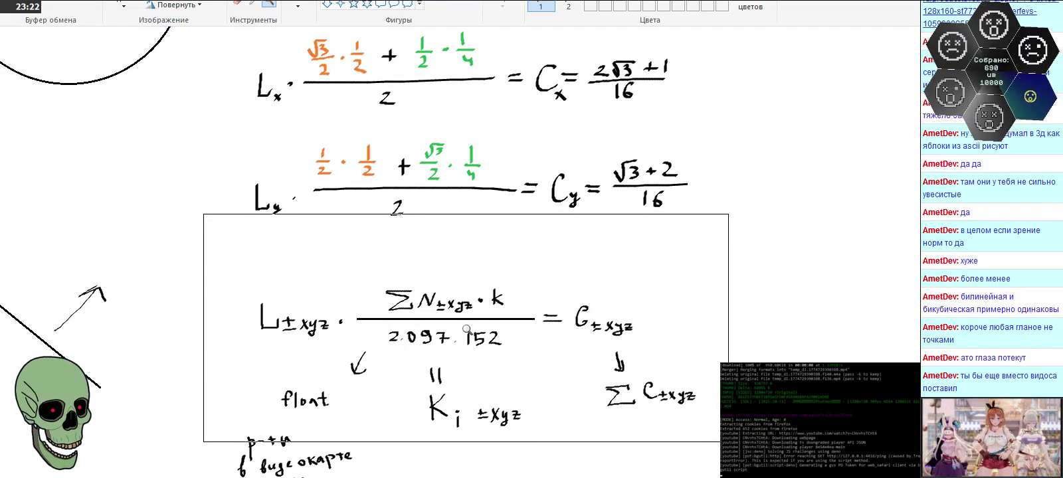
Step: Center the L±xyz summation formula with its float and K notes in the magnified view
scroll(467, 331, down, 2)
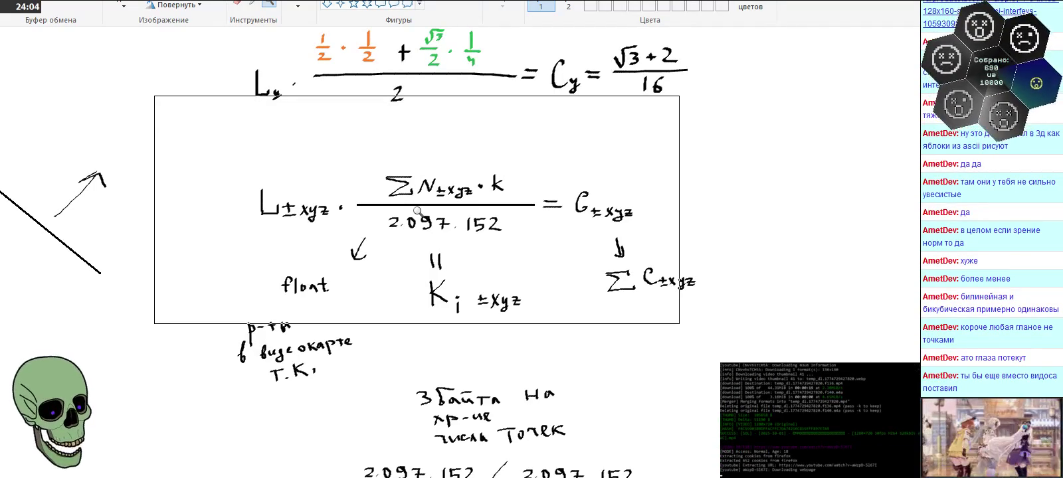
drag(417, 211, 380, 222)
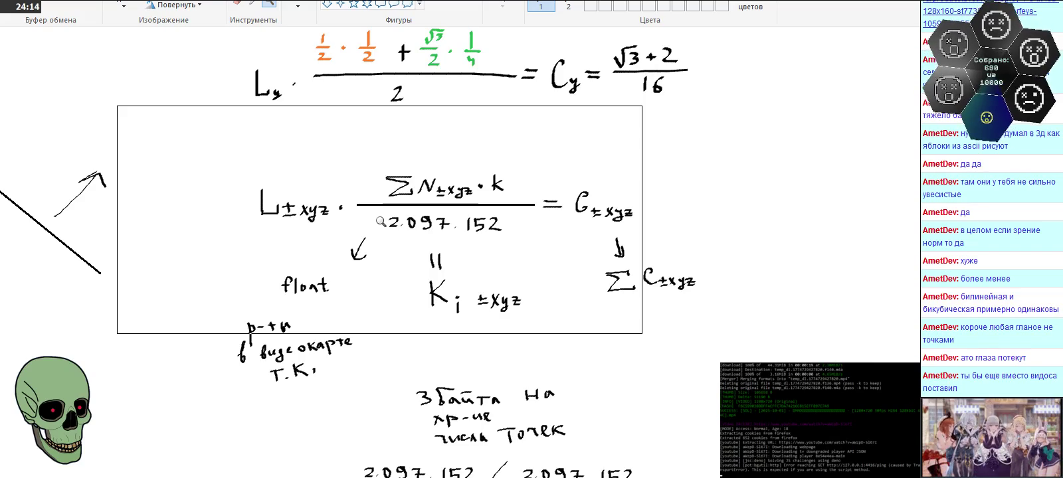
key(Down)
key(Down)
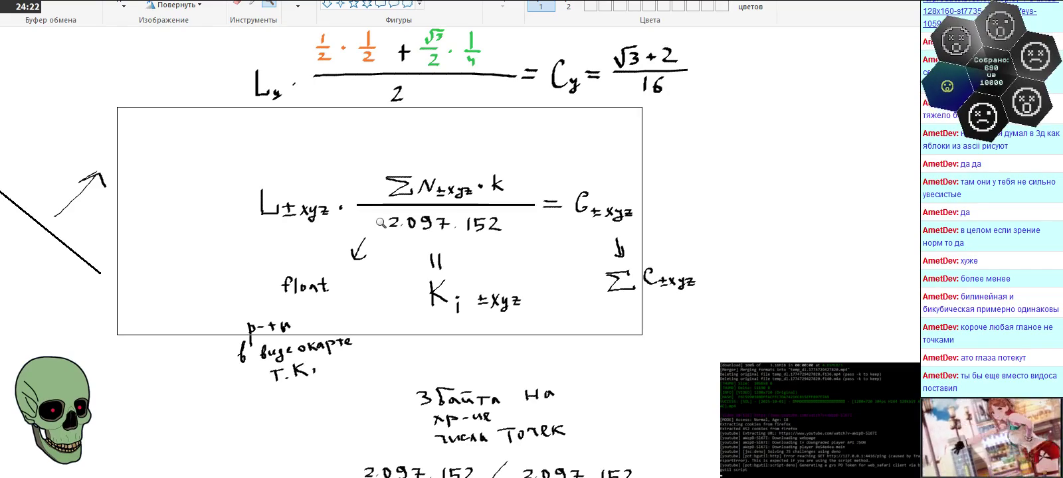
mouse_move(380, 224)
mouse_down()
mouse_move(476, 198)
mouse_move(520, 266)
mouse_up()
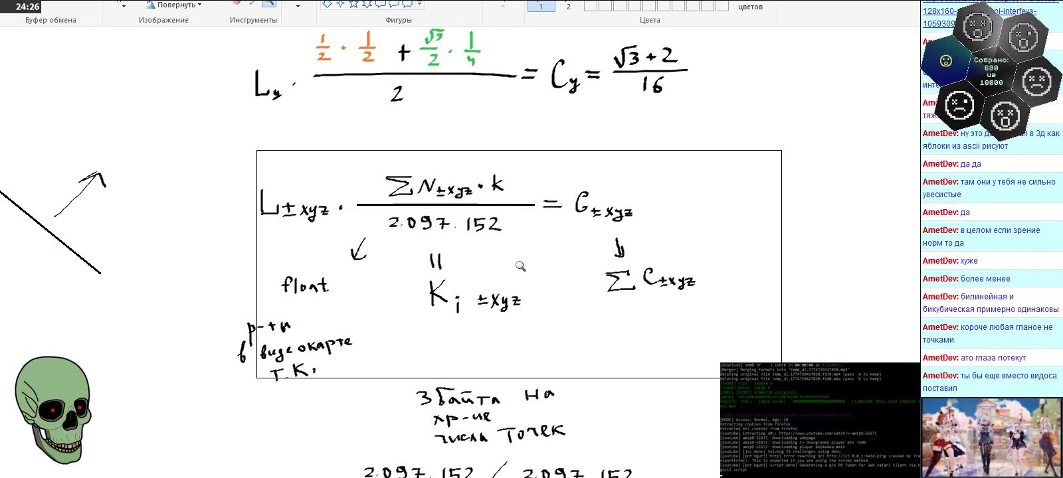
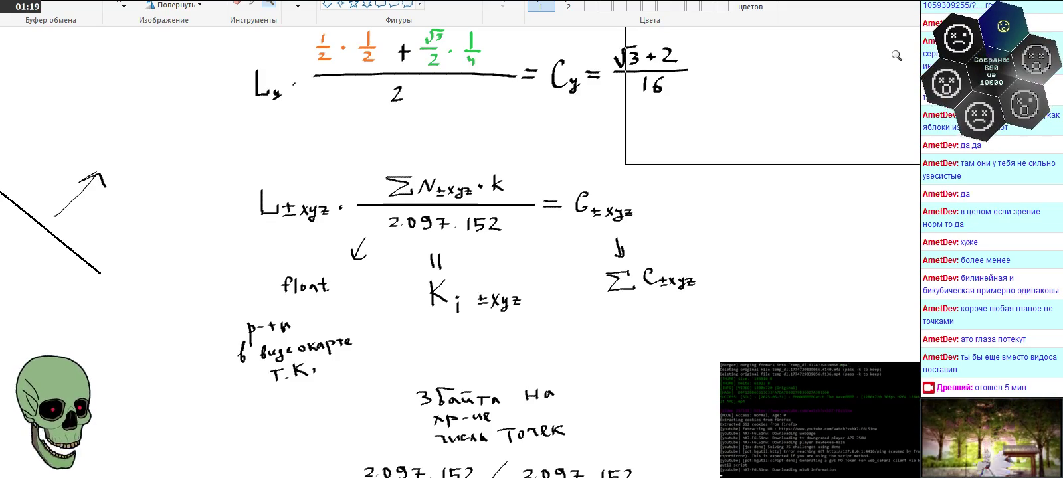
Step: Zoom out to show the circle diagram with the Lx, Ly and L±xyz formulas, then select an area beside the cube sketch
right_click(547, 190)
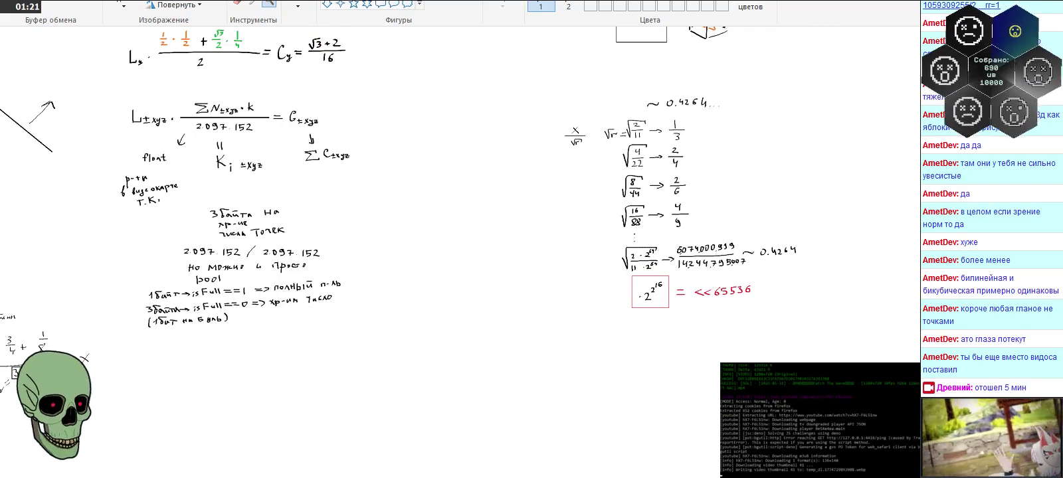
scroll(227, 362, left, 3)
scroll(227, 362, up, 2)
scroll(227, 362, up, 5)
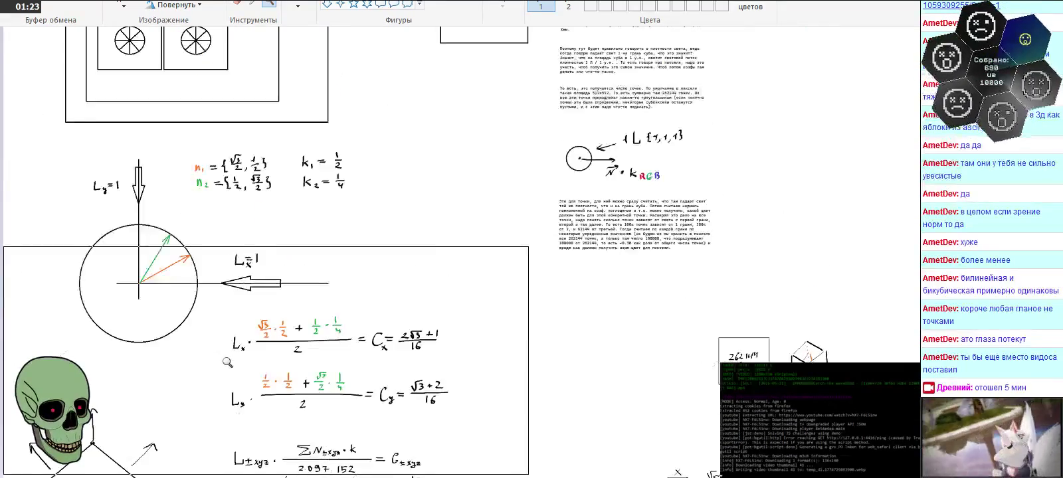
scroll(227, 363, up, 1)
scroll(227, 362, up, 3)
scroll(227, 362, down, 5)
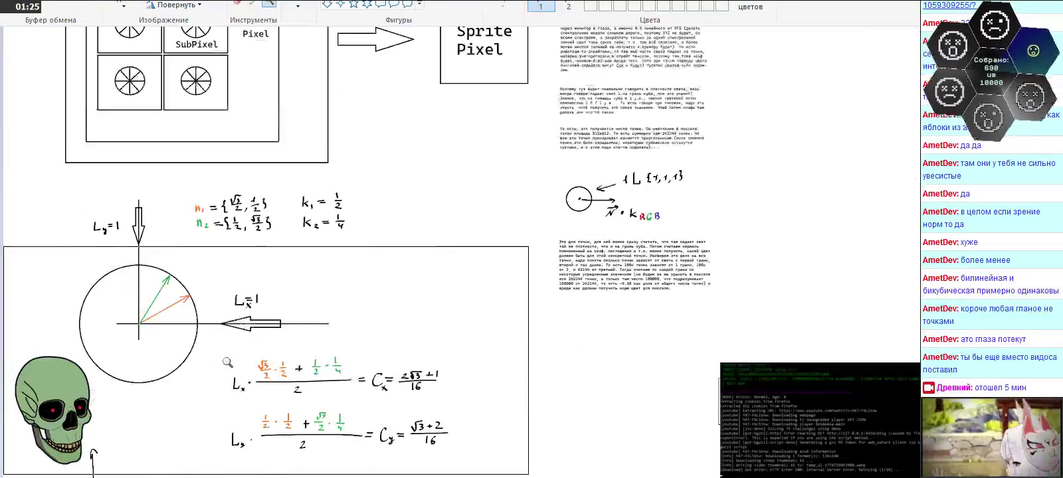
scroll(228, 362, down, 3)
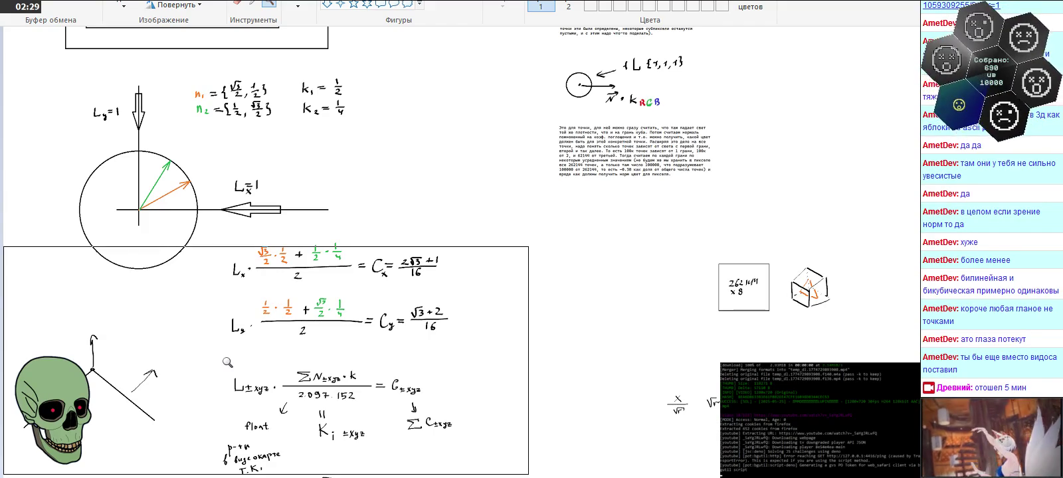
drag(771, 278, 943, 399)
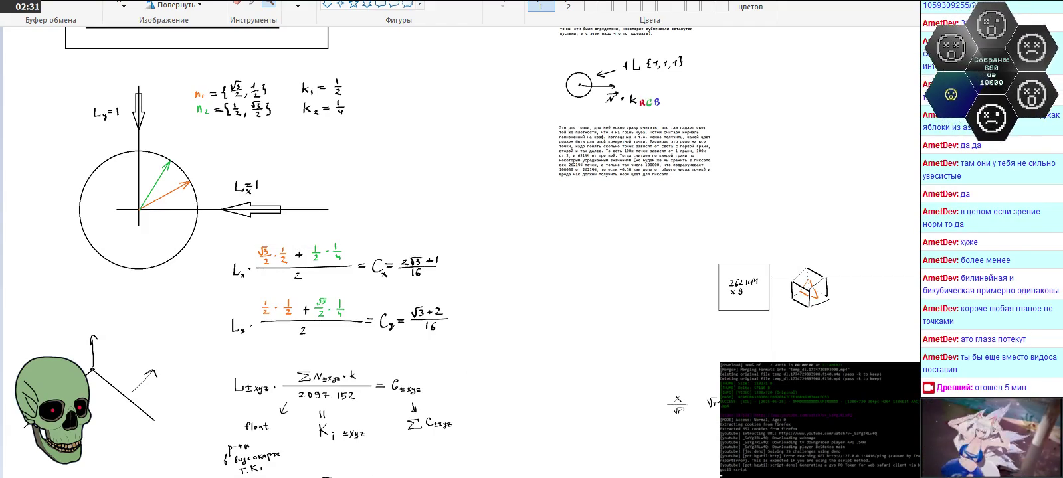
Step: Cancel the selection and magnify the circle and Lx formula area
key(Escape)
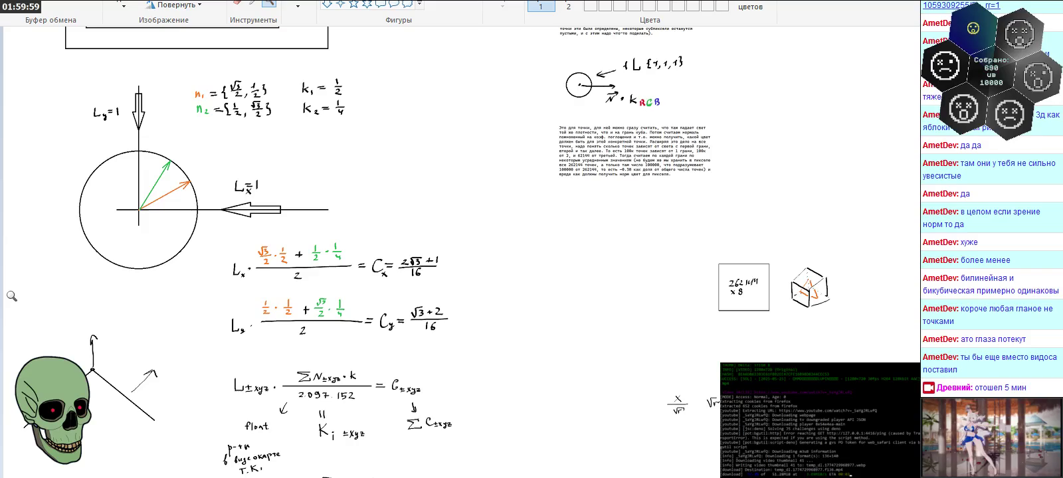
click(253, 286)
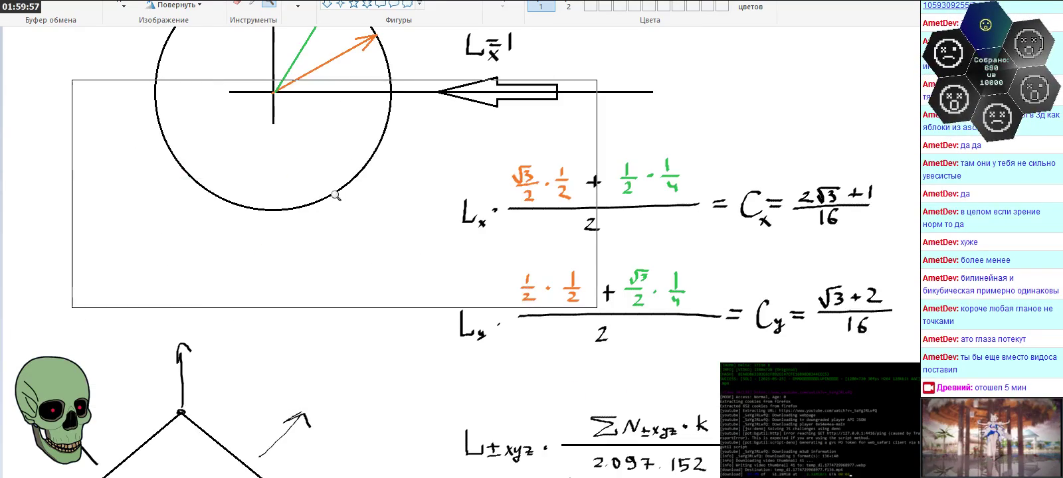
scroll(336, 196, up, 4)
scroll(335, 196, up, 1)
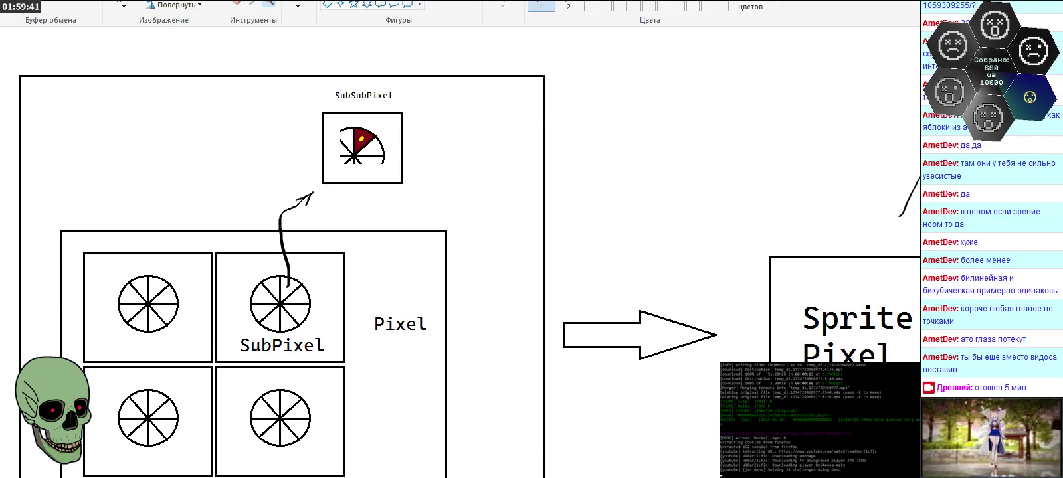
Step: Zoom back out and scroll down to the L±xyz formula, byte notes and square-root column
right_click(243, 252)
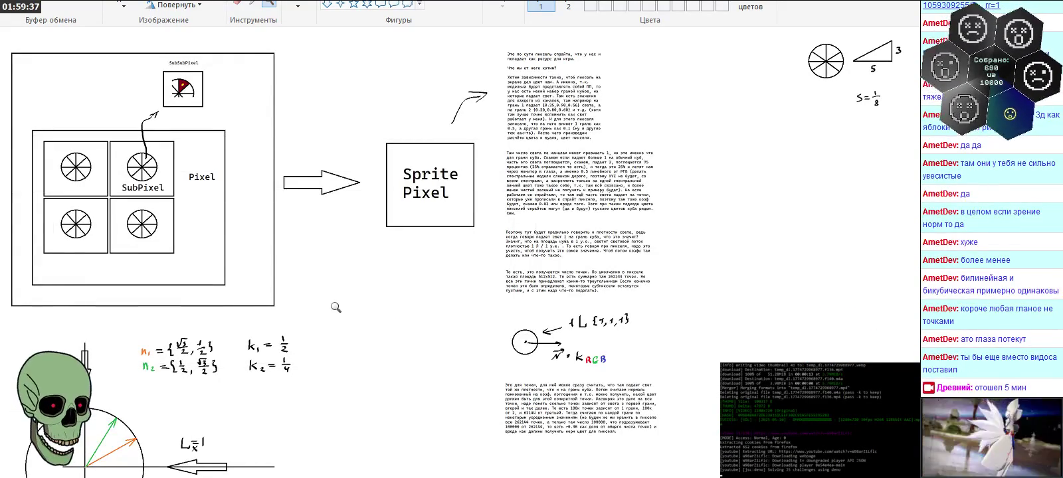
scroll(314, 254, down, 5)
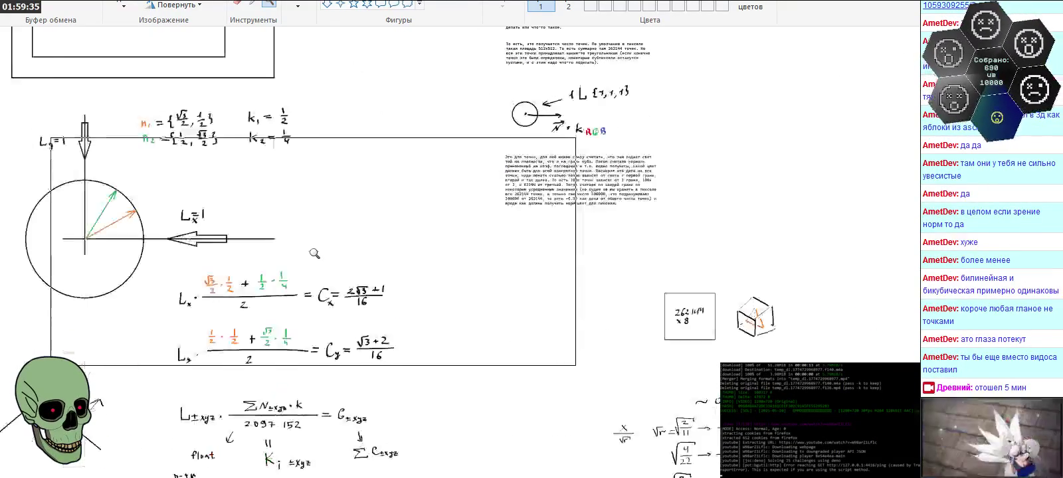
scroll(315, 254, down, 3)
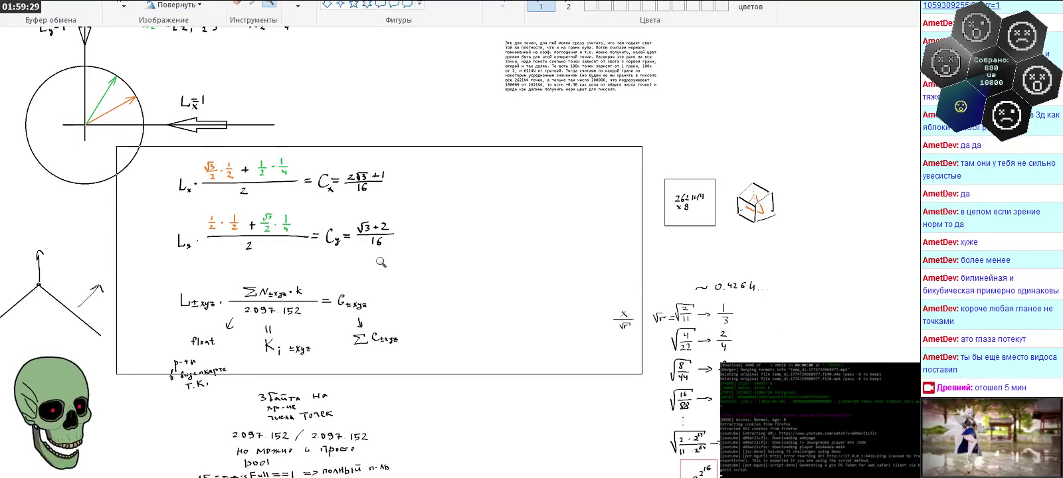
scroll(381, 263, down, 3)
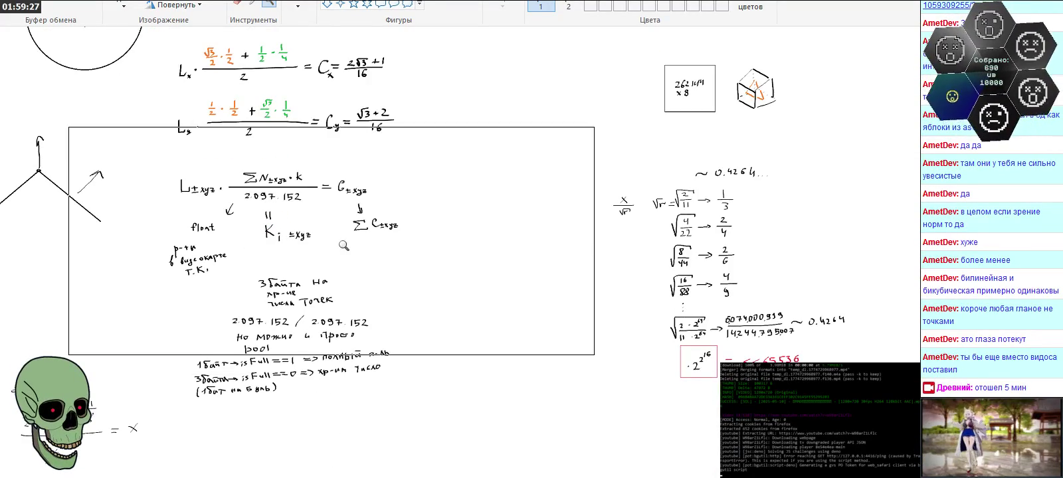
scroll(306, 244, down, 1)
Step: Magnify the Ki ±xyz term under the L±xyz formula, then zoom back out
click(493, 252)
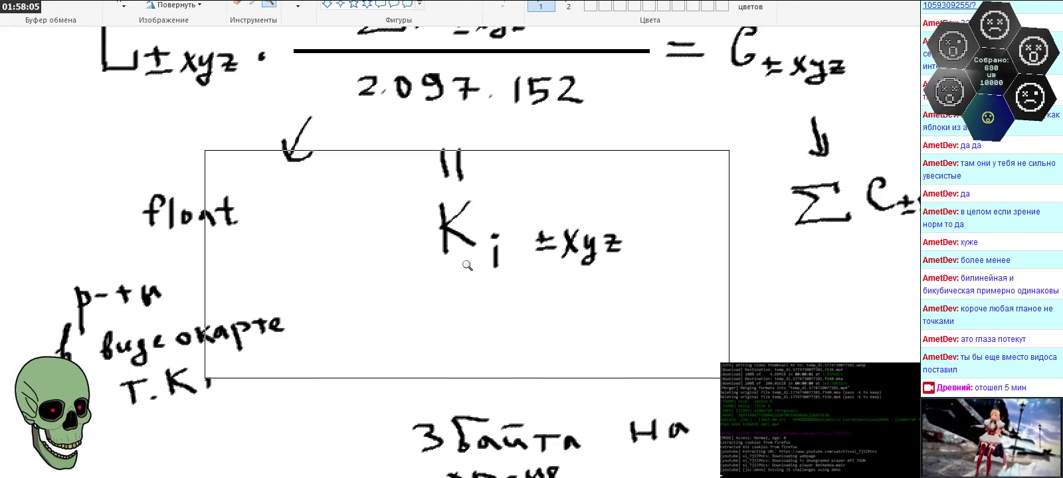
right_click(467, 265)
Step: Return to 100% zoom showing the Lx, Ly, L±xyz formulas and 2^16 = 65536 note, then bring up Calculator
right_click(467, 268)
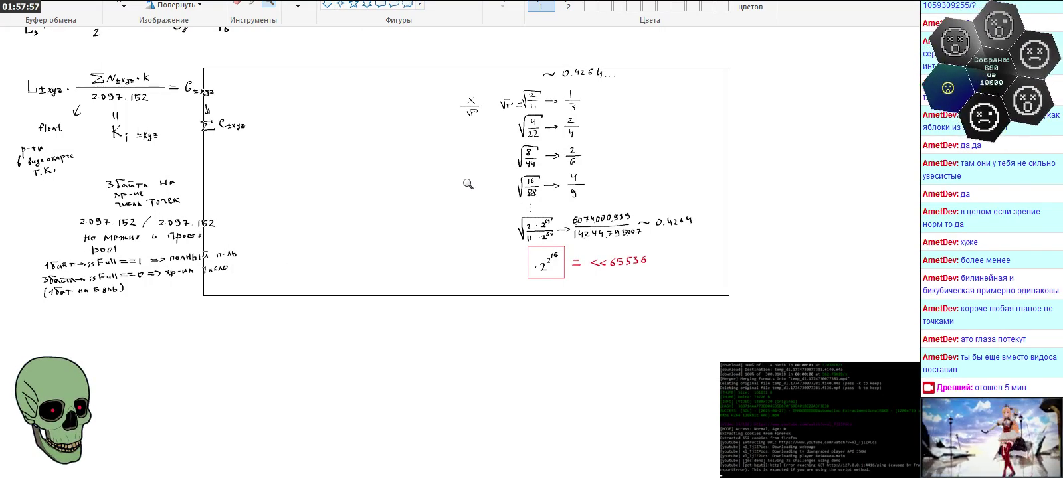
scroll(160, 178, up, 3)
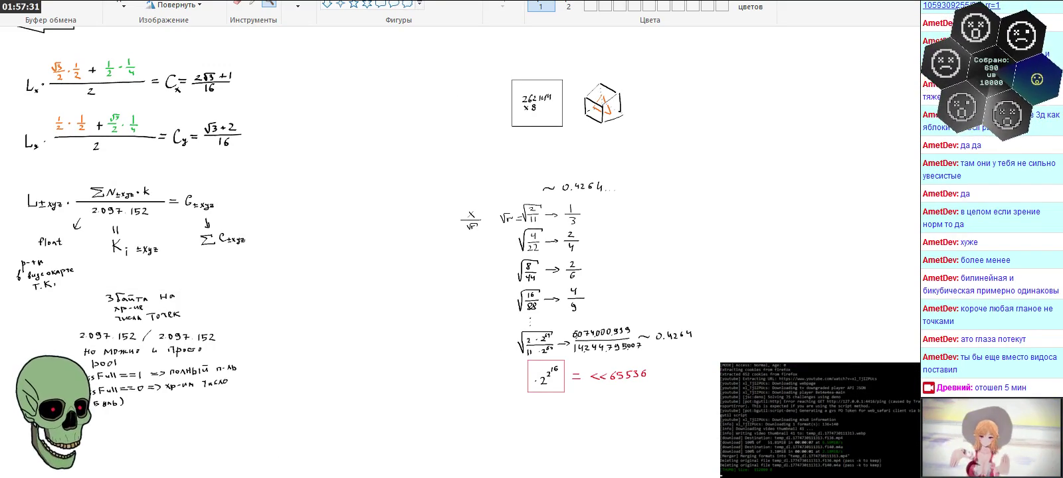
key(alt+Tab)
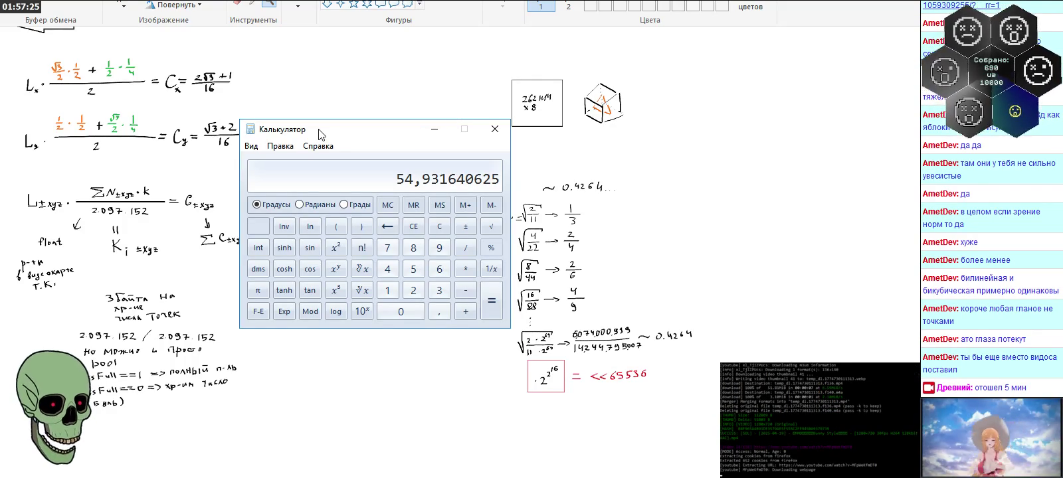
Step: Clear Calculator, compute 2160/2.5 = 864, and close it
click(433, 227)
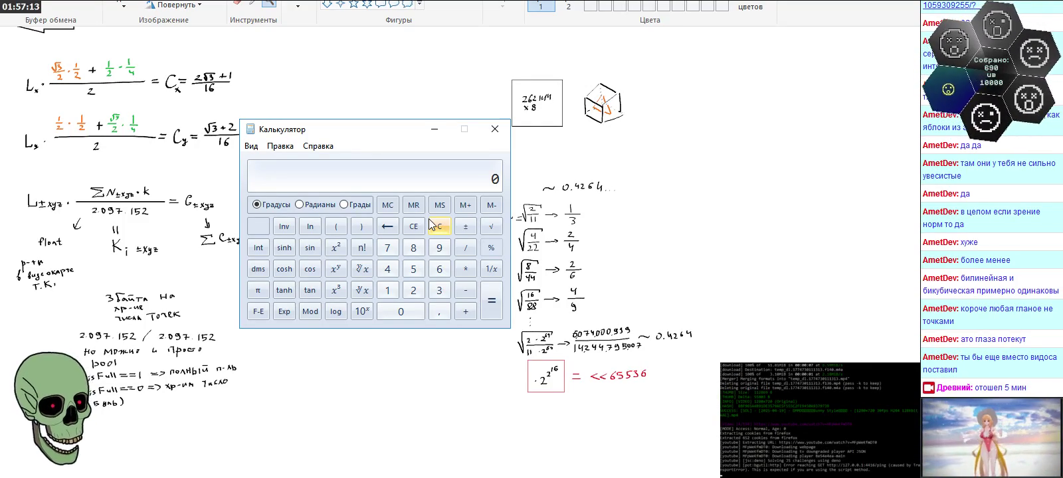
text(2160)
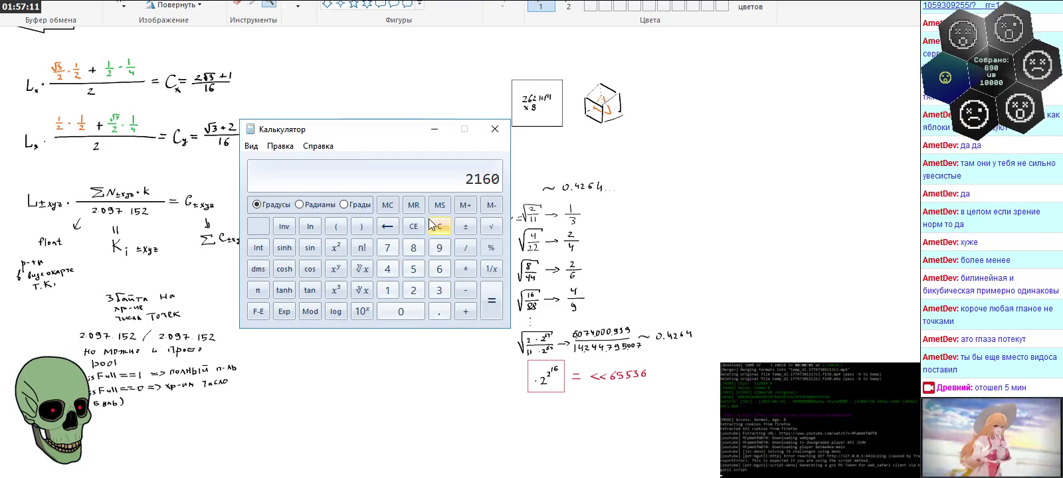
text(/2.5)
key(Return)
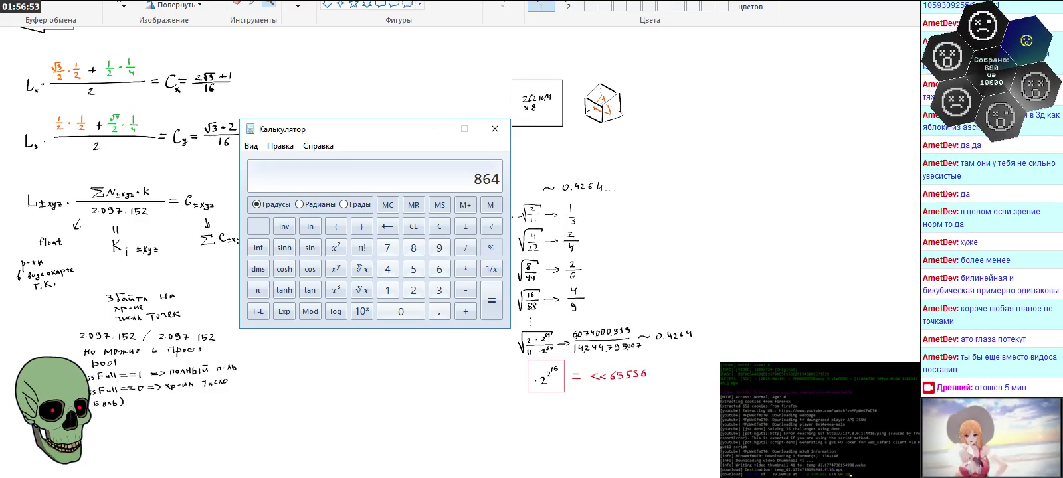
click(495, 129)
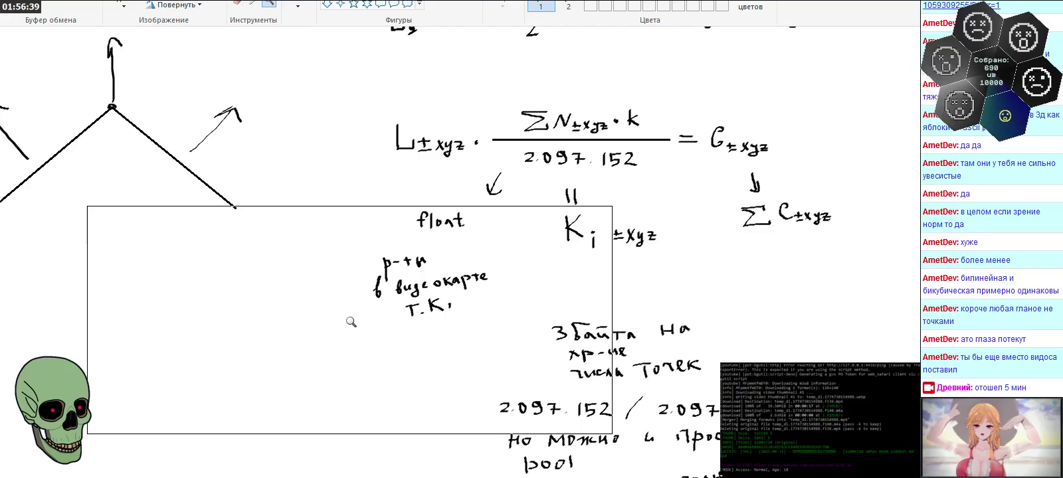
Step: Scroll the whiteboard to review the lighting formulas and sprite-pixel diagrams, then switch to the C++ source
scroll(351, 322, up, 3)
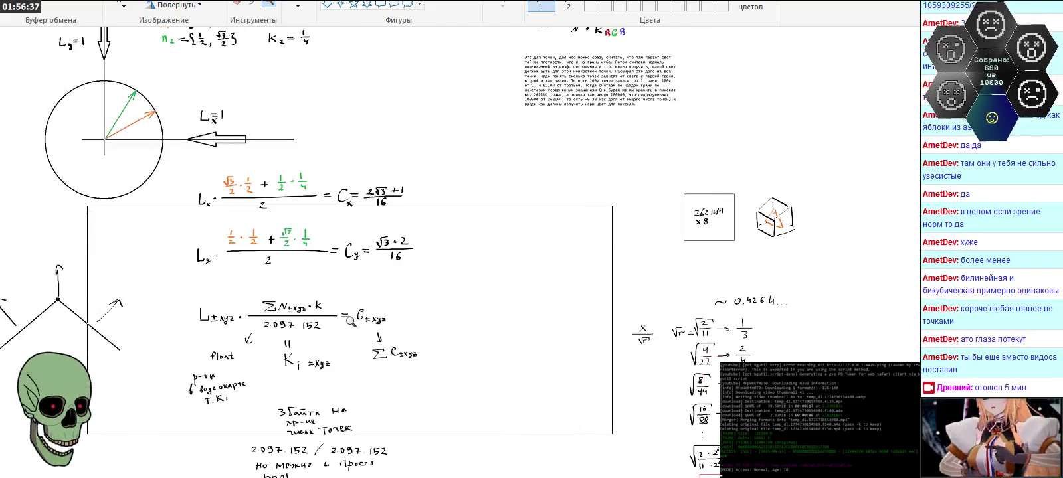
scroll(351, 322, up, 6)
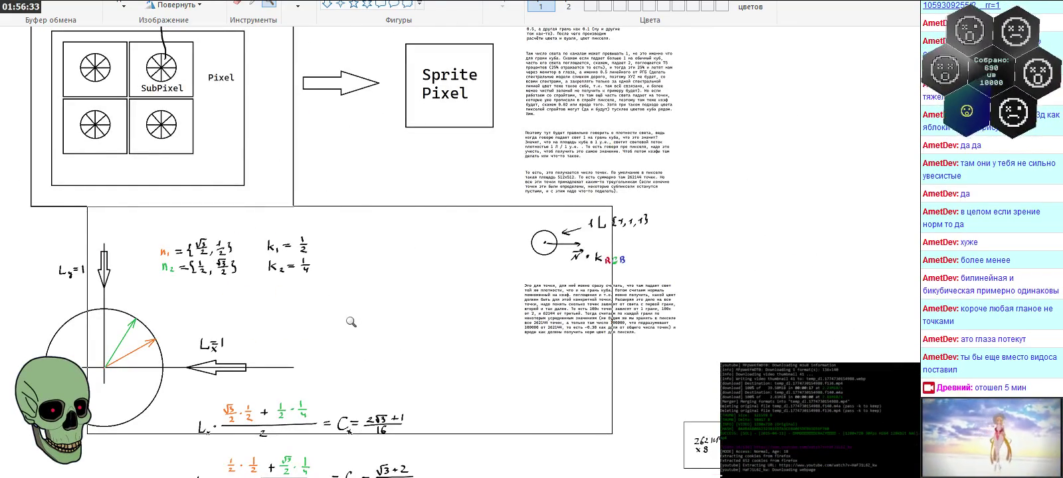
scroll(351, 323, up, 3)
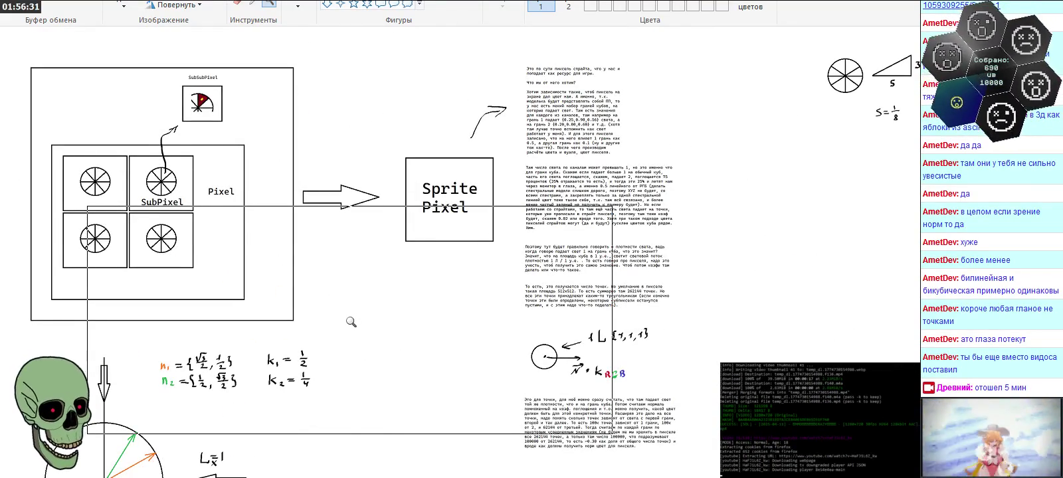
scroll(351, 323, down, 6)
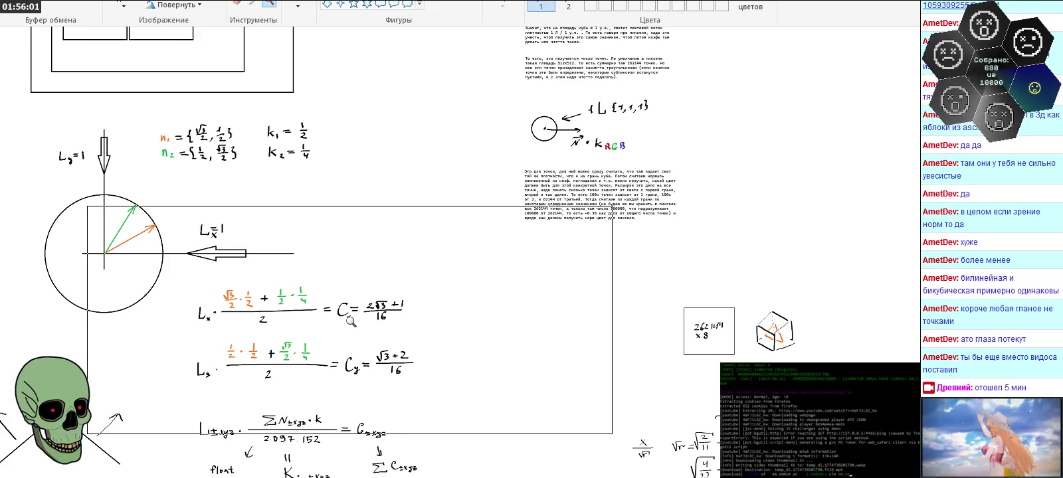
key(alt+Tab)
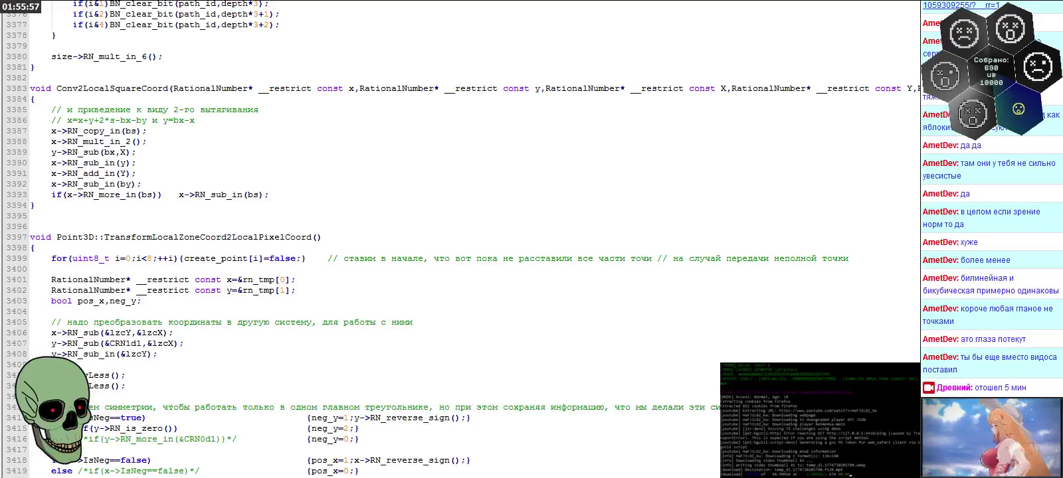
scroll(327, 241, up, 1)
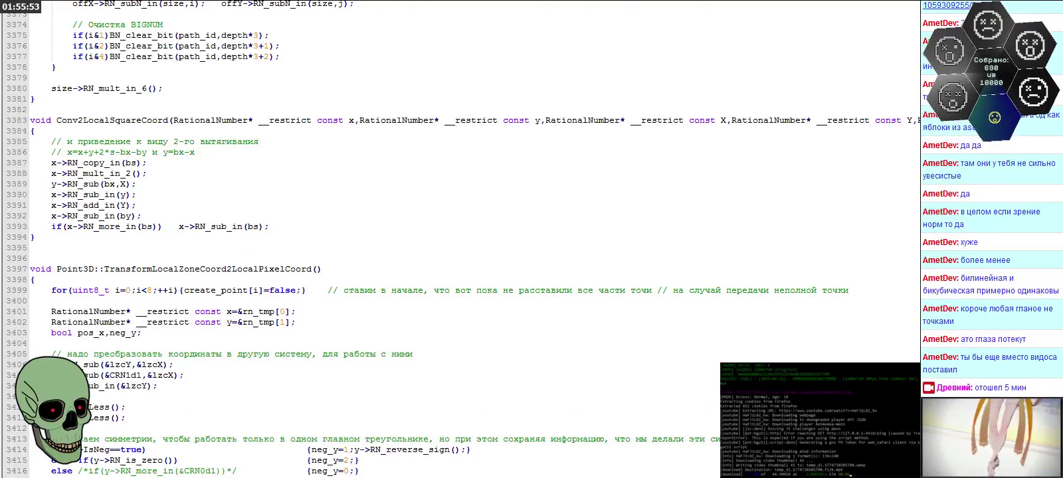
key(alt+Tab)
scroll(167, 263, down, 3)
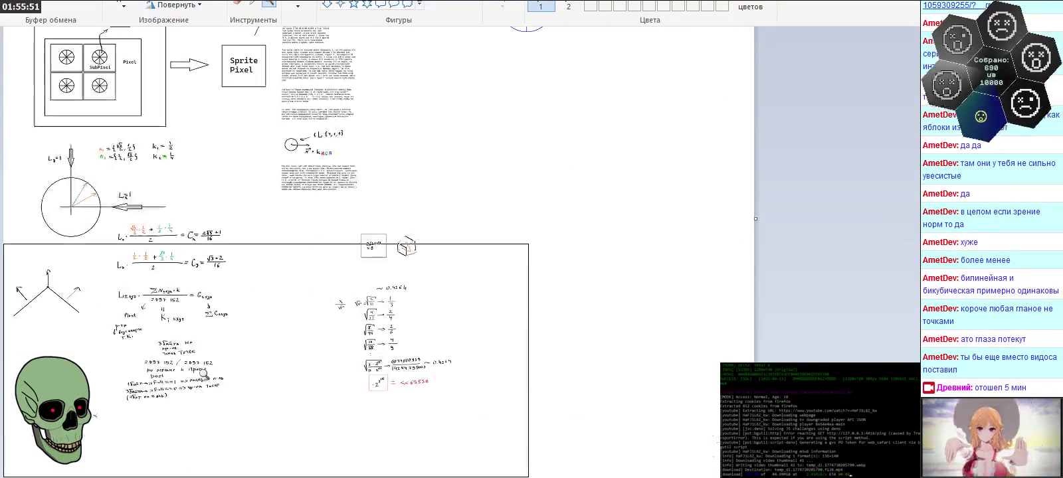
Step: Select the 262144 × 8 box, cube sketch and square-root ratio formulas and drag them right
scroll(167, 262, up, 2)
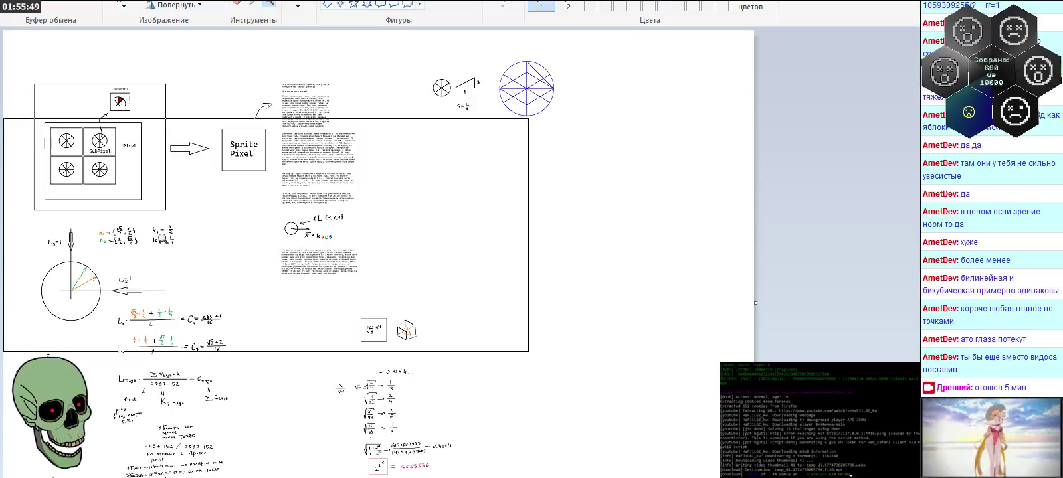
scroll(339, 261, up, 1)
scroll(326, 259, up, 1)
scroll(313, 257, up, 1)
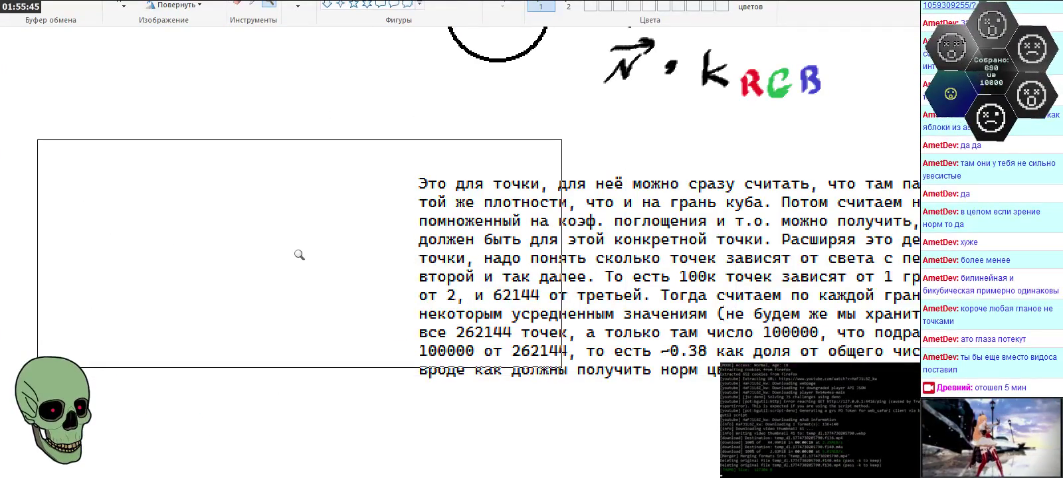
scroll(300, 255, down, 3)
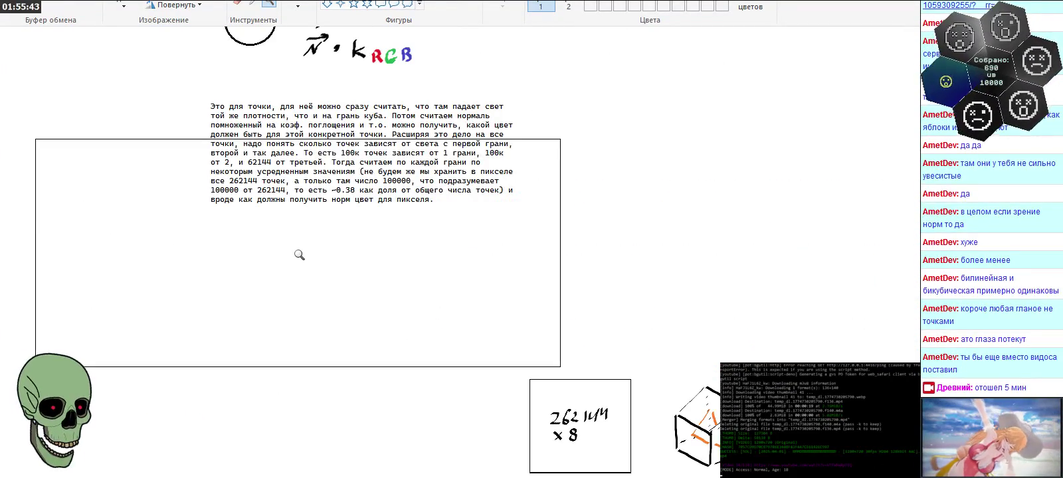
scroll(320, 260, down, 3)
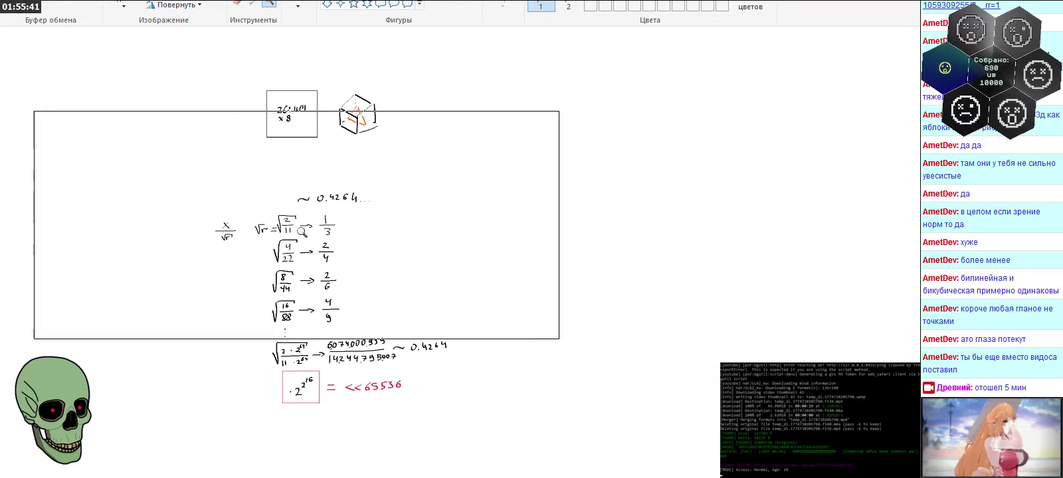
click(124, 5)
drag(147, 58, 491, 427)
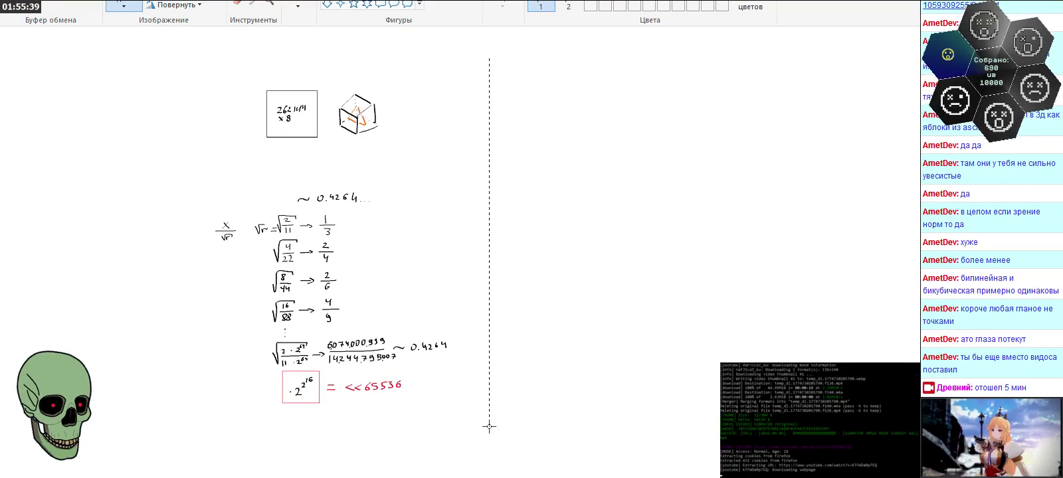
drag(378, 337, 668, 363)
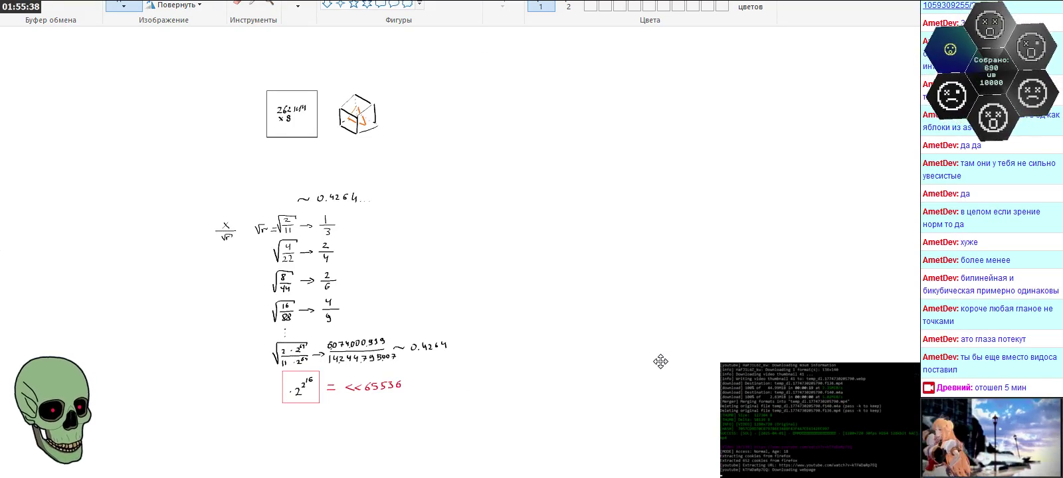
click(409, 334)
Step: Magnify the typed paragraph about 100000 of 262144 points so the text reads large
scroll(409, 334, up, 6)
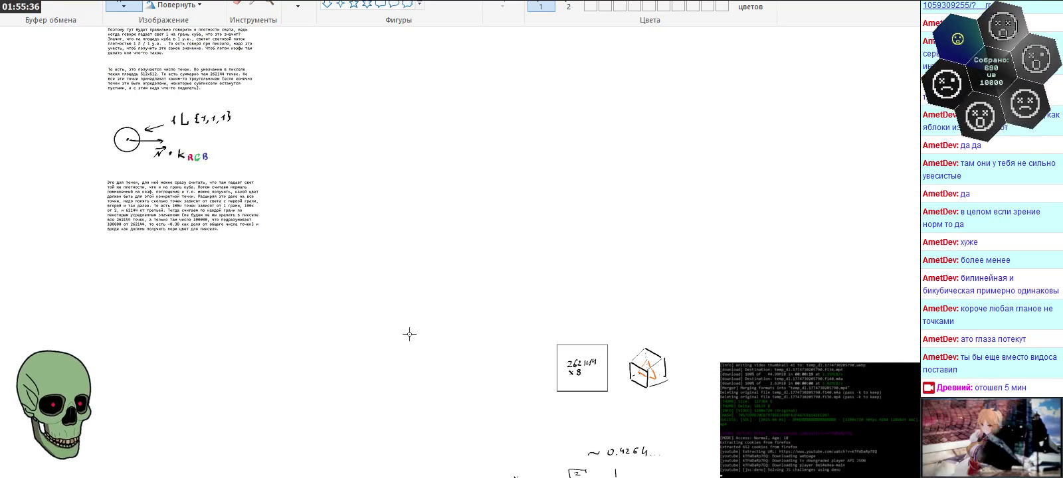
click(269, 5)
click(275, 175)
click(412, 263)
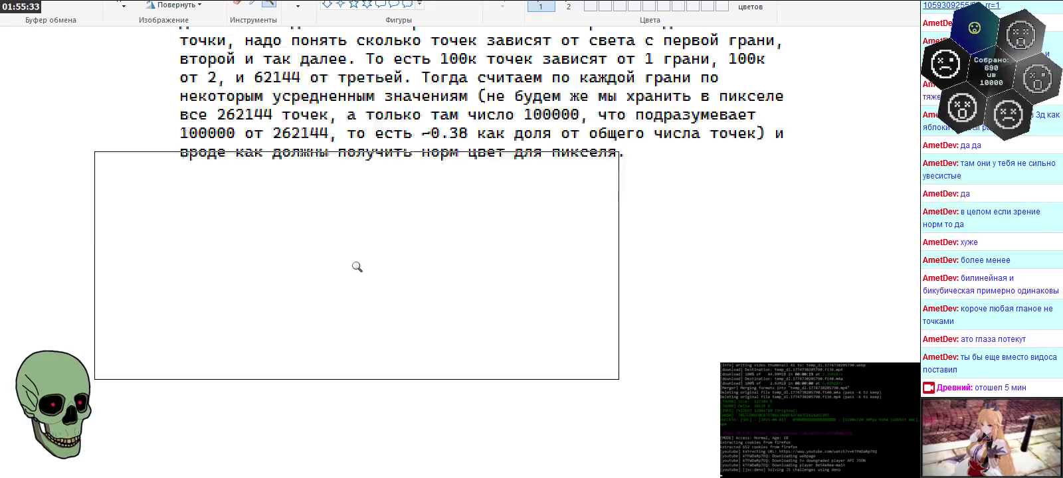
click(269, 1)
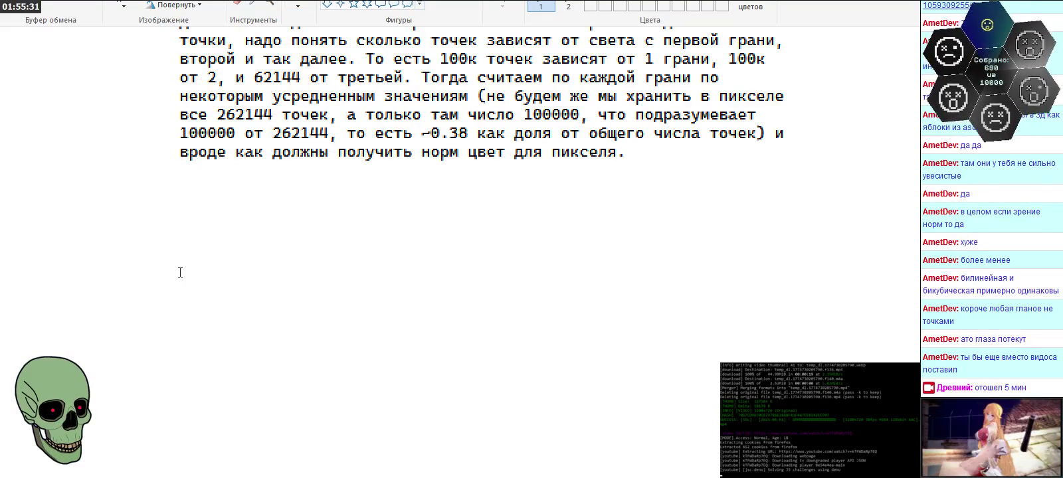
Step: Create a tall text box below the notes with 'Так вот, для спрайт пикселя надо хранить следующее' and a new line starting 'К'
mouse_move(175, 273)
mouse_down()
mouse_move(271, 287)
mouse_move(827, 475)
mouse_up()
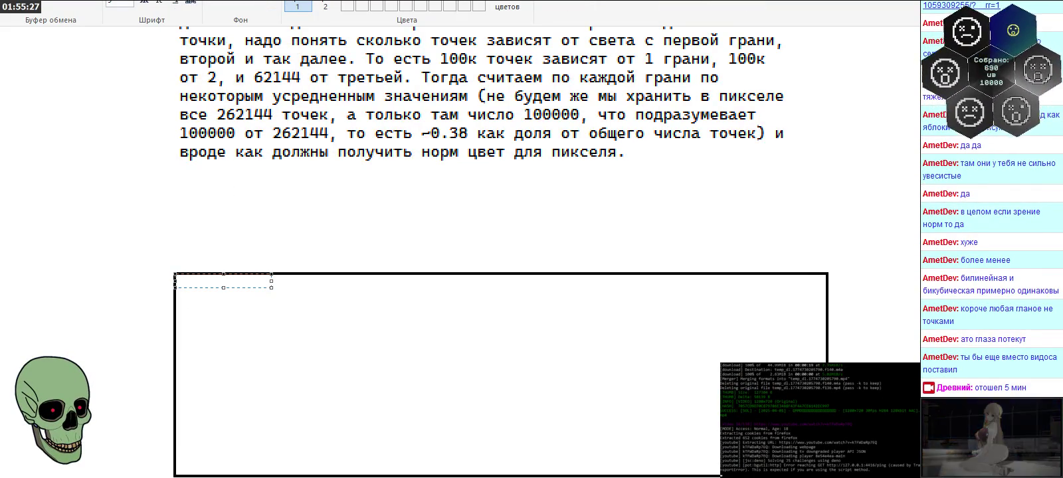
drag(501, 274, 501, 224)
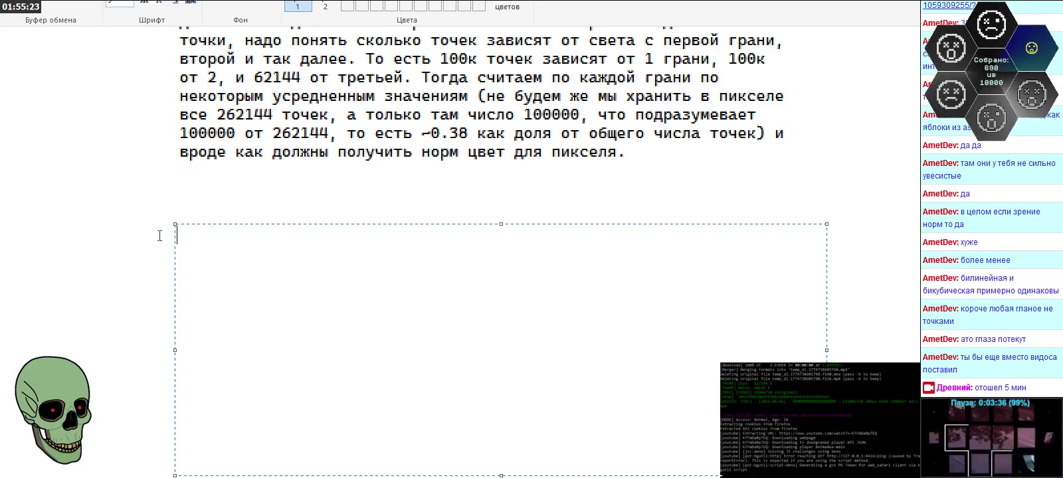
scroll(129, 231, down, 3)
drag(501, 224, 501, 113)
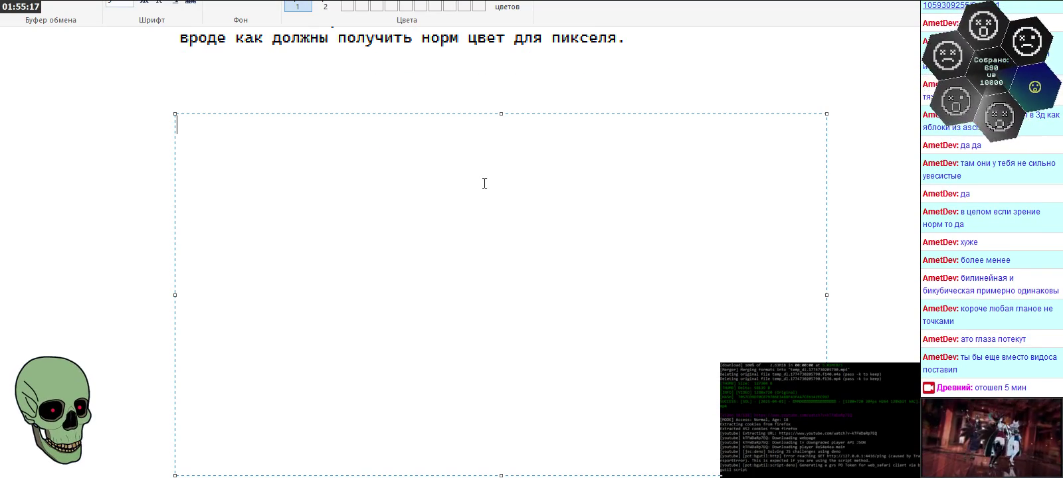
text(Так вот, для )
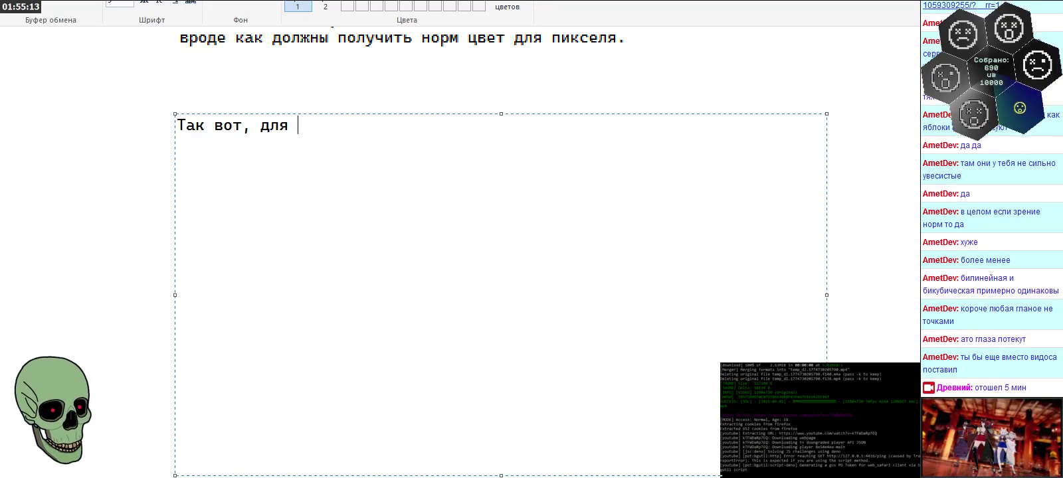
text(спрайт пикселя надо хранить следующее:)
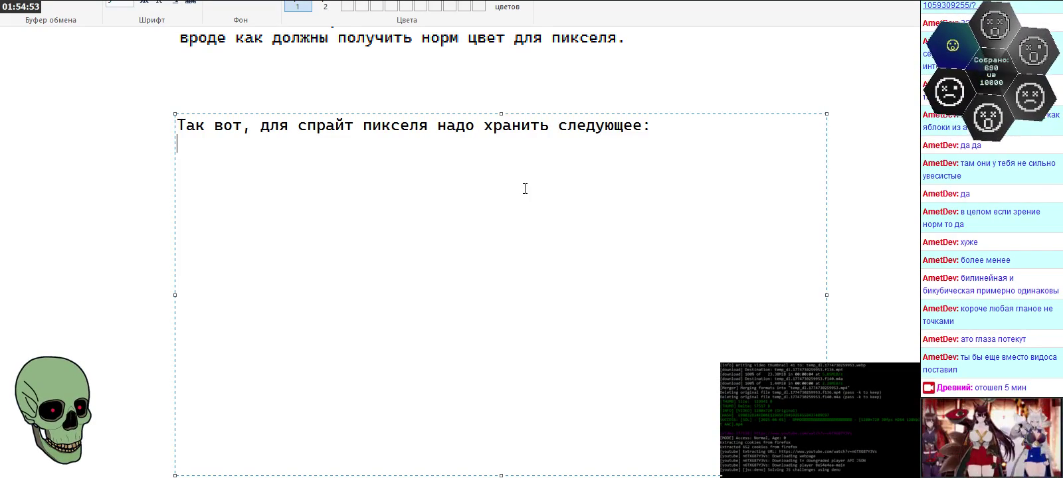
key(Return)
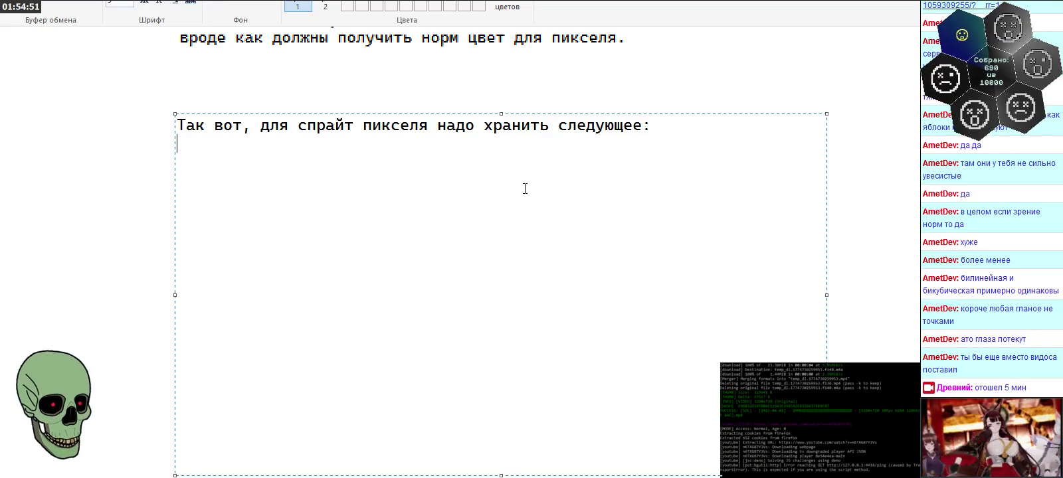
text(К)
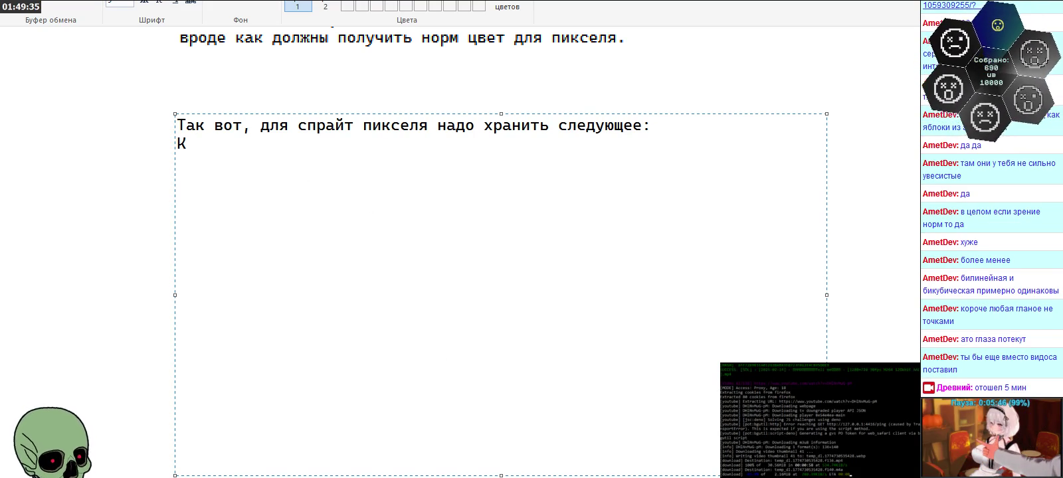
Step: Continue the second line with 'но для каждого цвета и для каждой грани, что воздействует на этот пиксель', fixing typos
text( но для каждо)
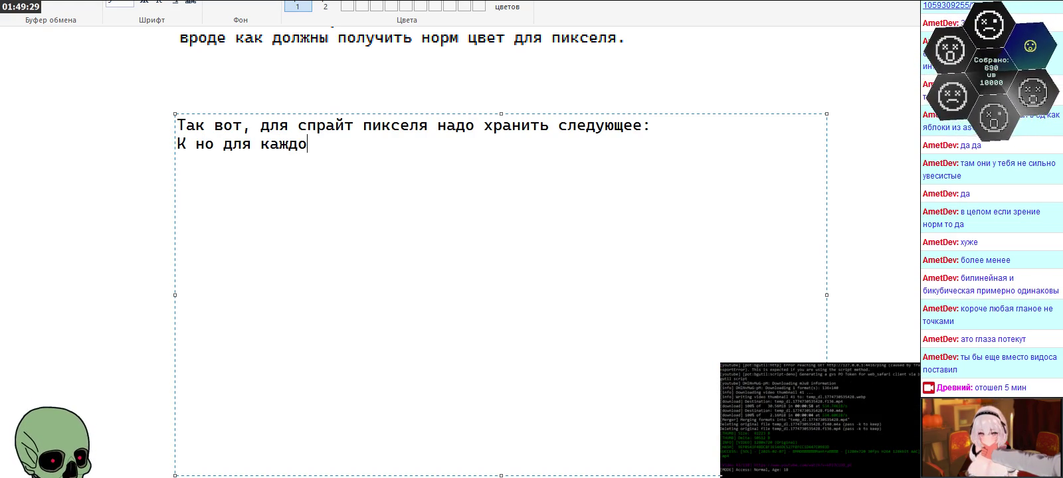
text(го цыке)
key(BackSpace)
key(BackSpace)
key(BackSpace)
text(вео)
key(BackSpace)
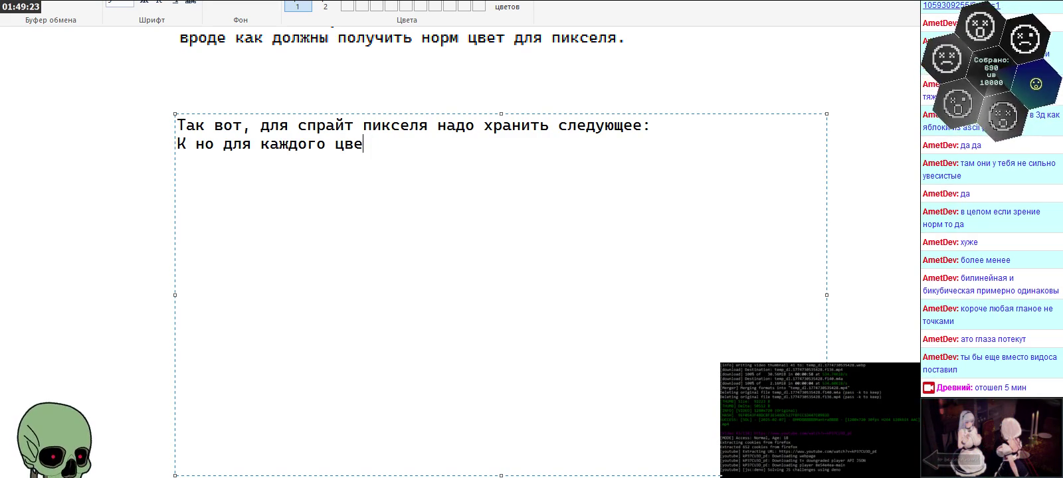
text(то)
key(BackSpace)
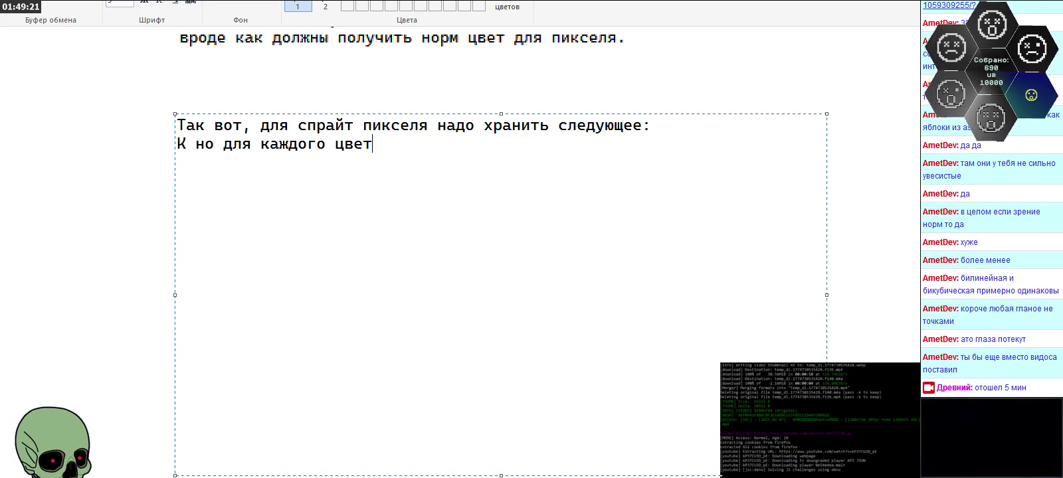
text(а и для каждой грани)
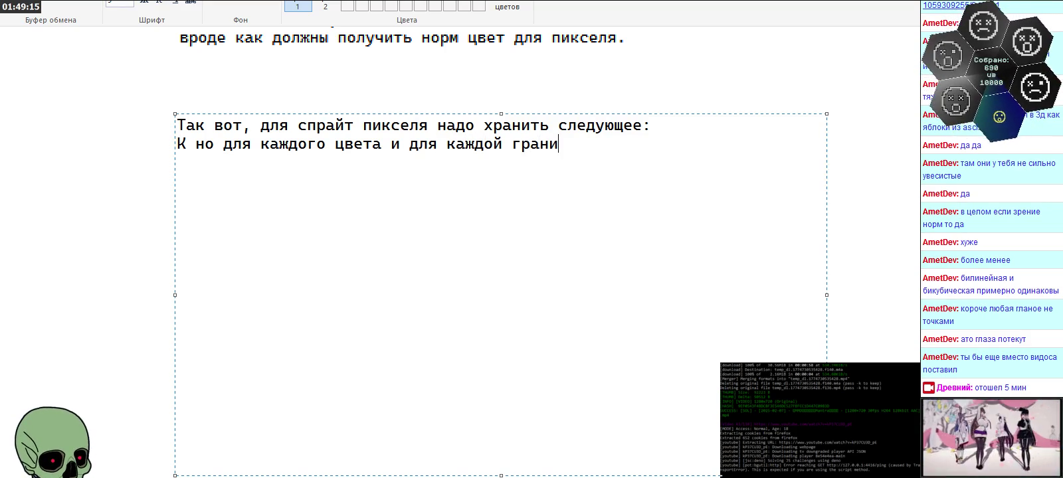
text(, что во)
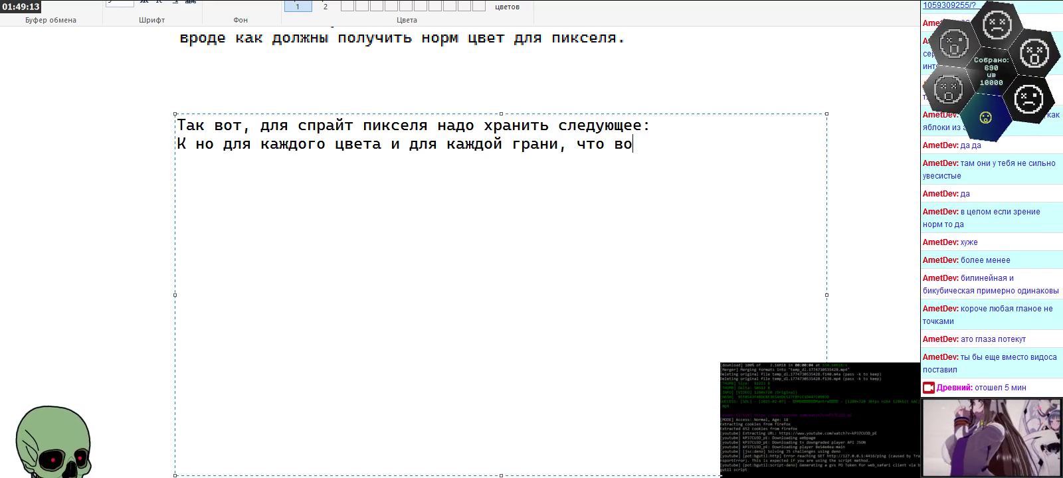
text(здействует на этот пиксель)
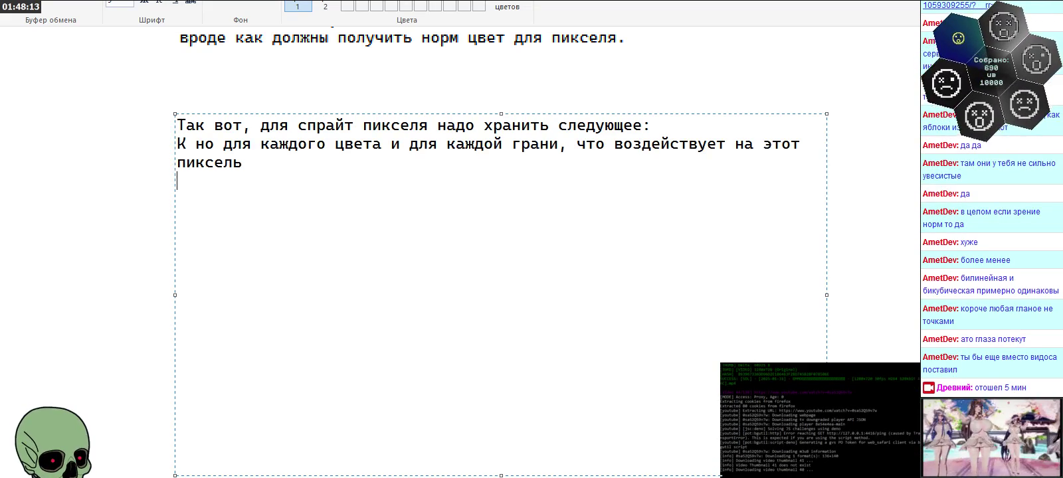
Step: Add the lines 'Координаты граней что воздействют на пиксель' and 'Глубина для теста глубины'
text(Координаты граней )
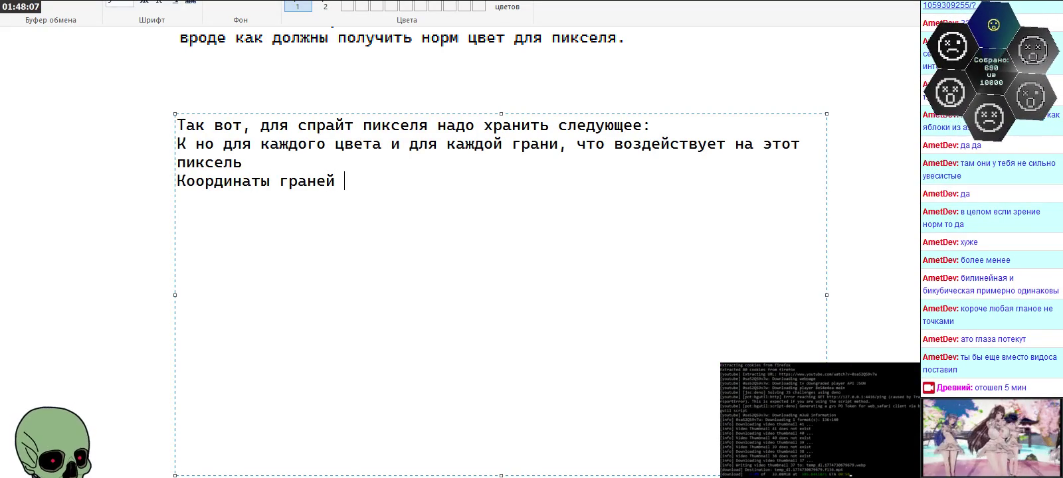
text(что воздействют на пиксель)
key(Return)
text(глу)
key(BackSpace)
key(BackSpace)
key(BackSpace)
text(Глубина для теста глубины)
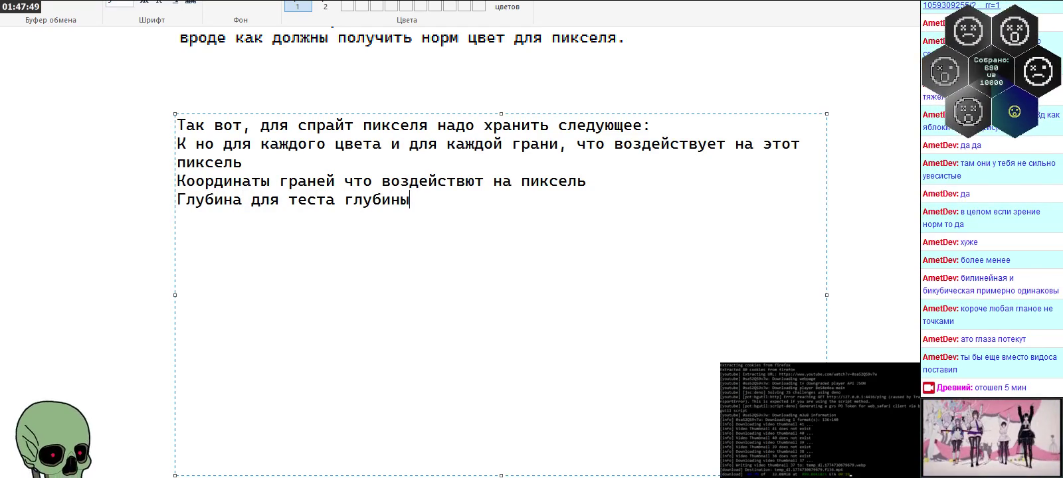